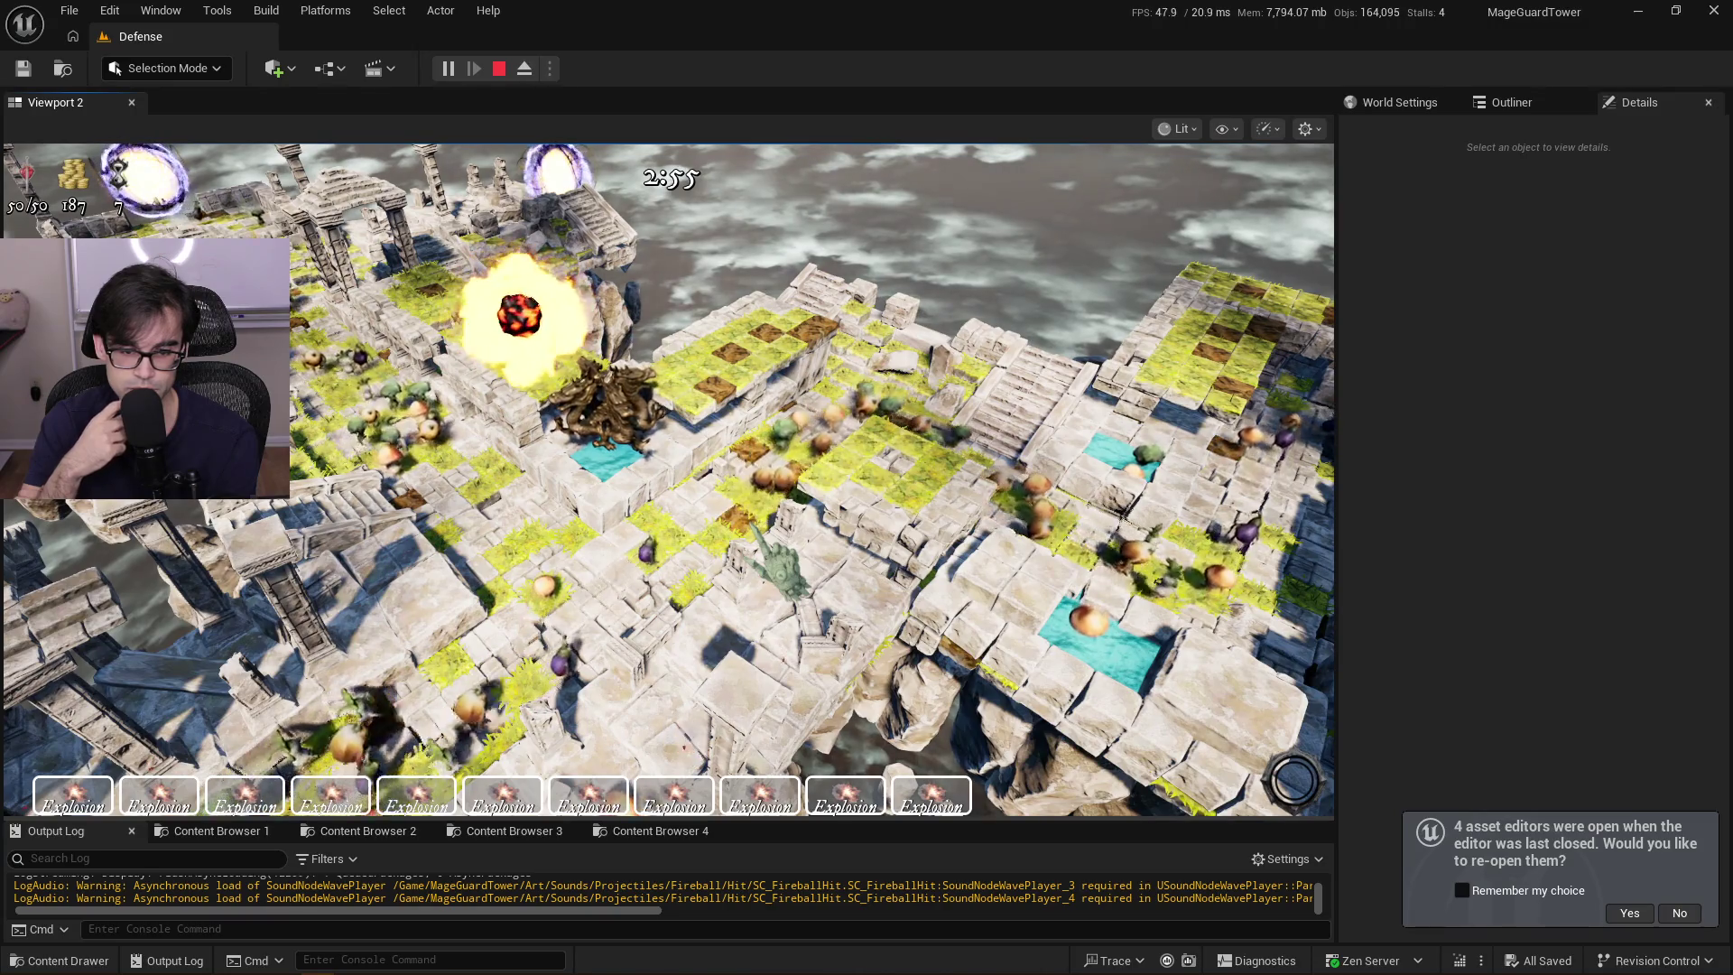
Zoom the game camera in and out to follow the mobs, then recapture the game view
scroll(668, 478, "up", 5)
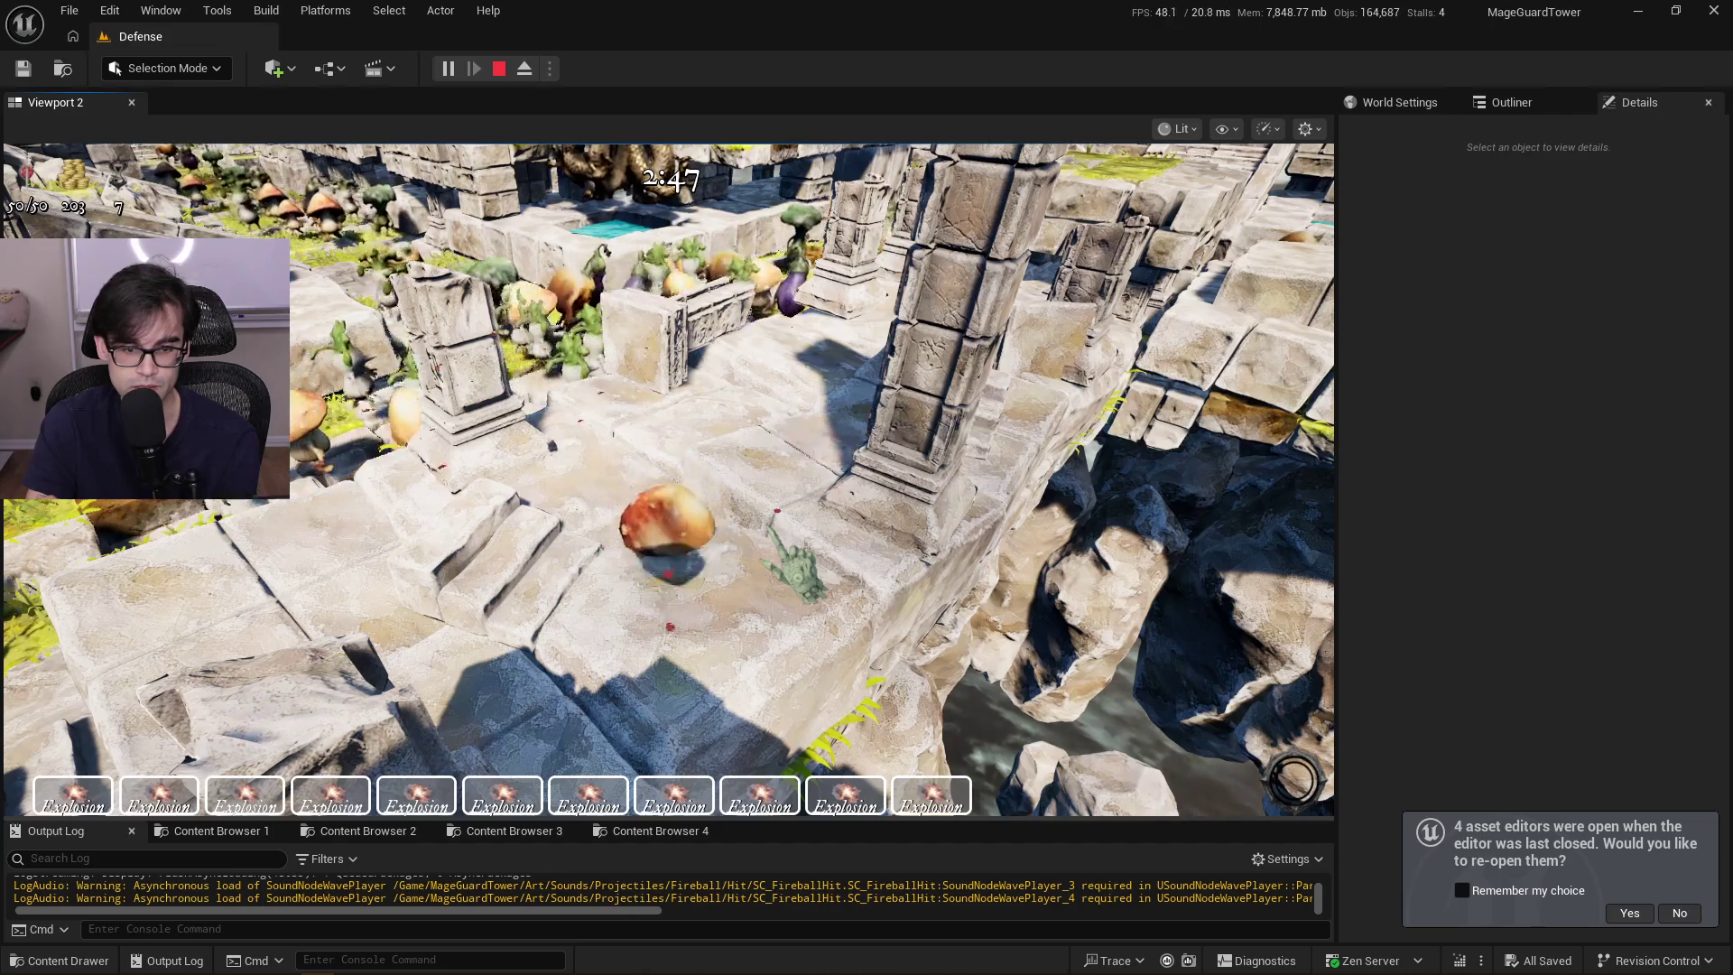
scroll(668, 478, "down", 5)
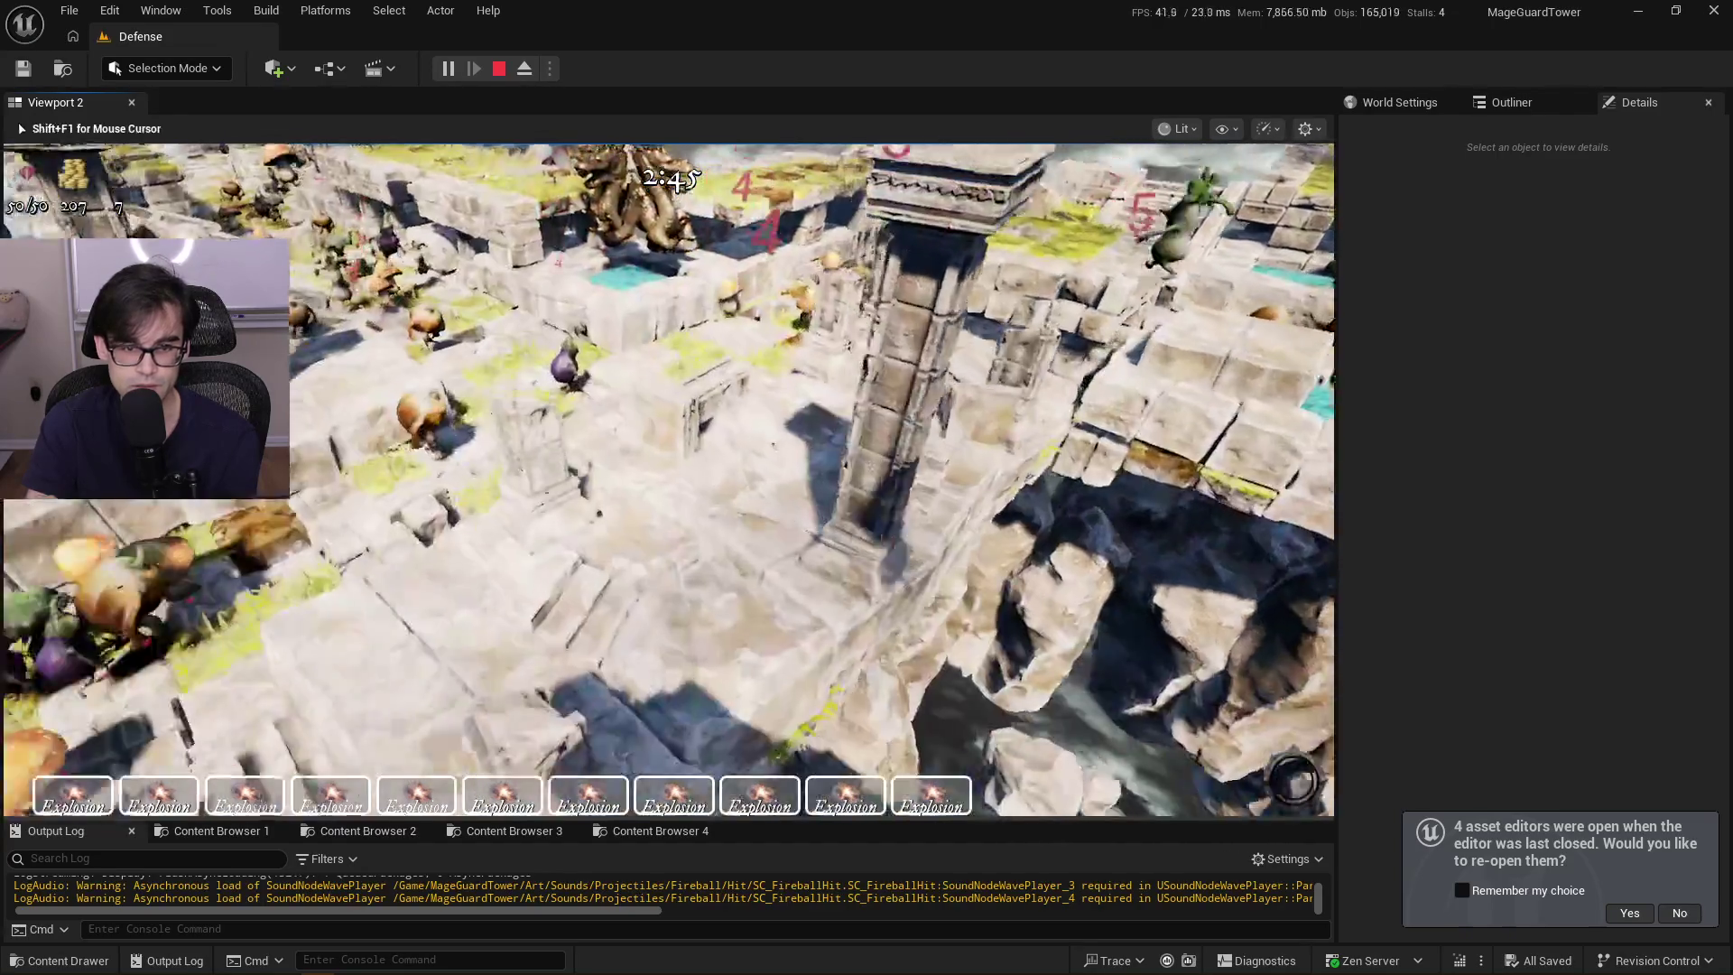
scroll(668, 478, "down", 3)
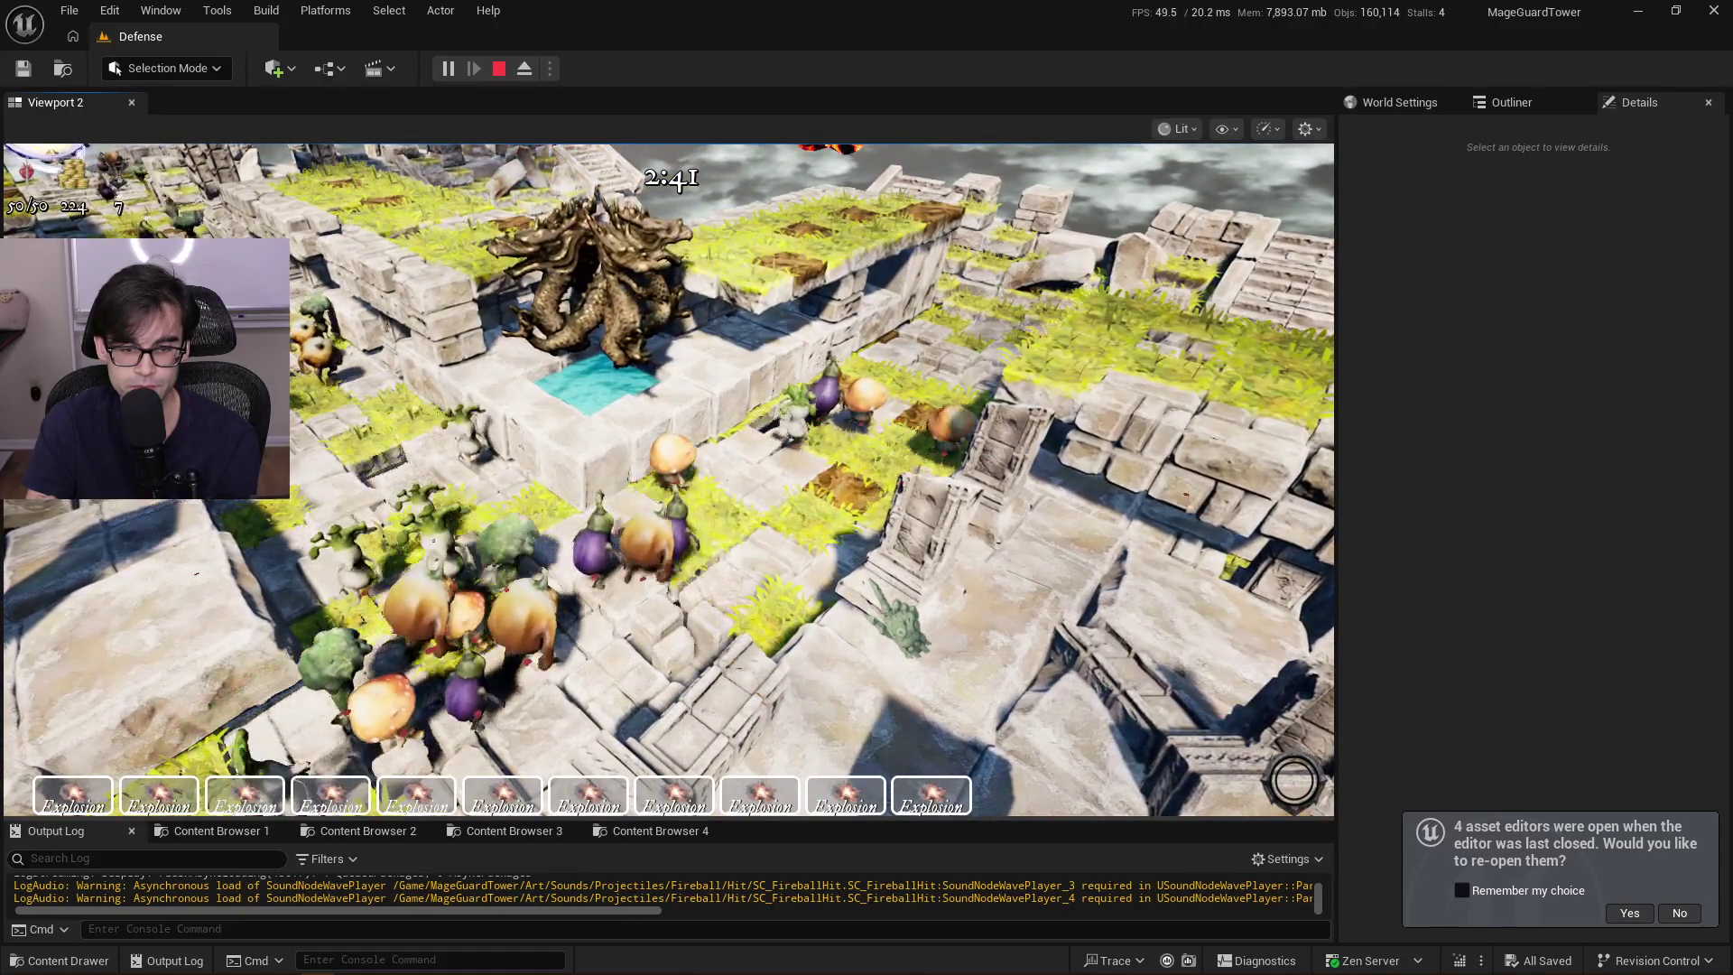
scroll(669, 478, "down", 3)
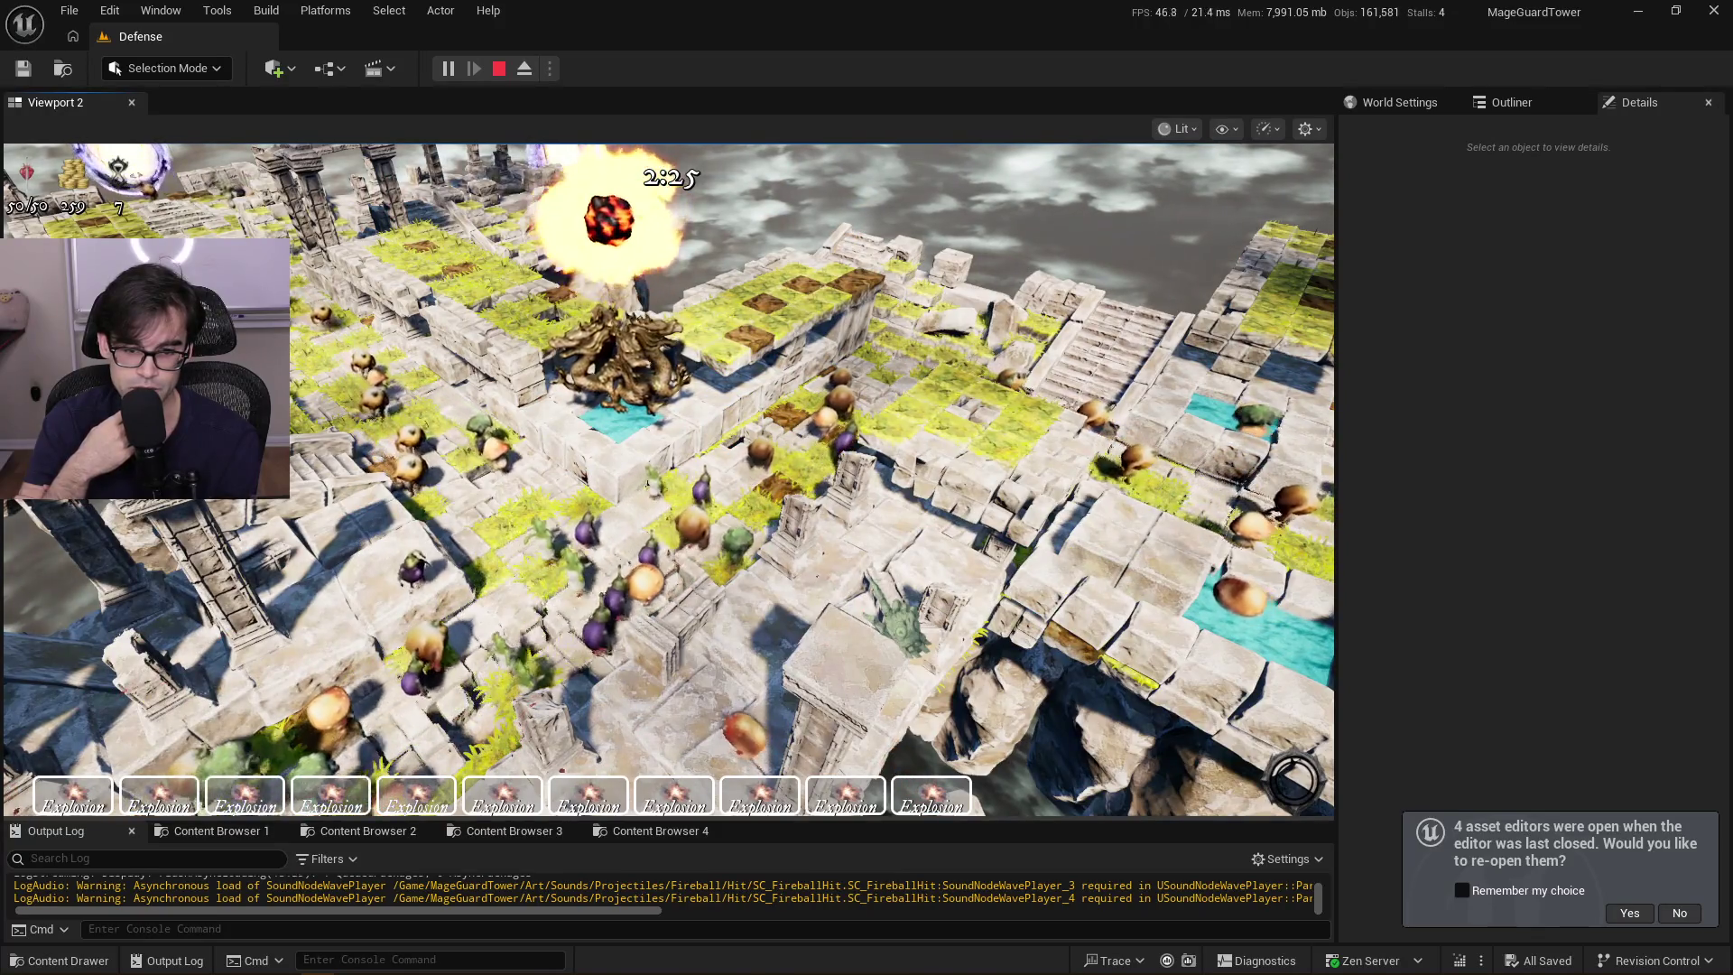
scroll(668, 479, "up", 5)
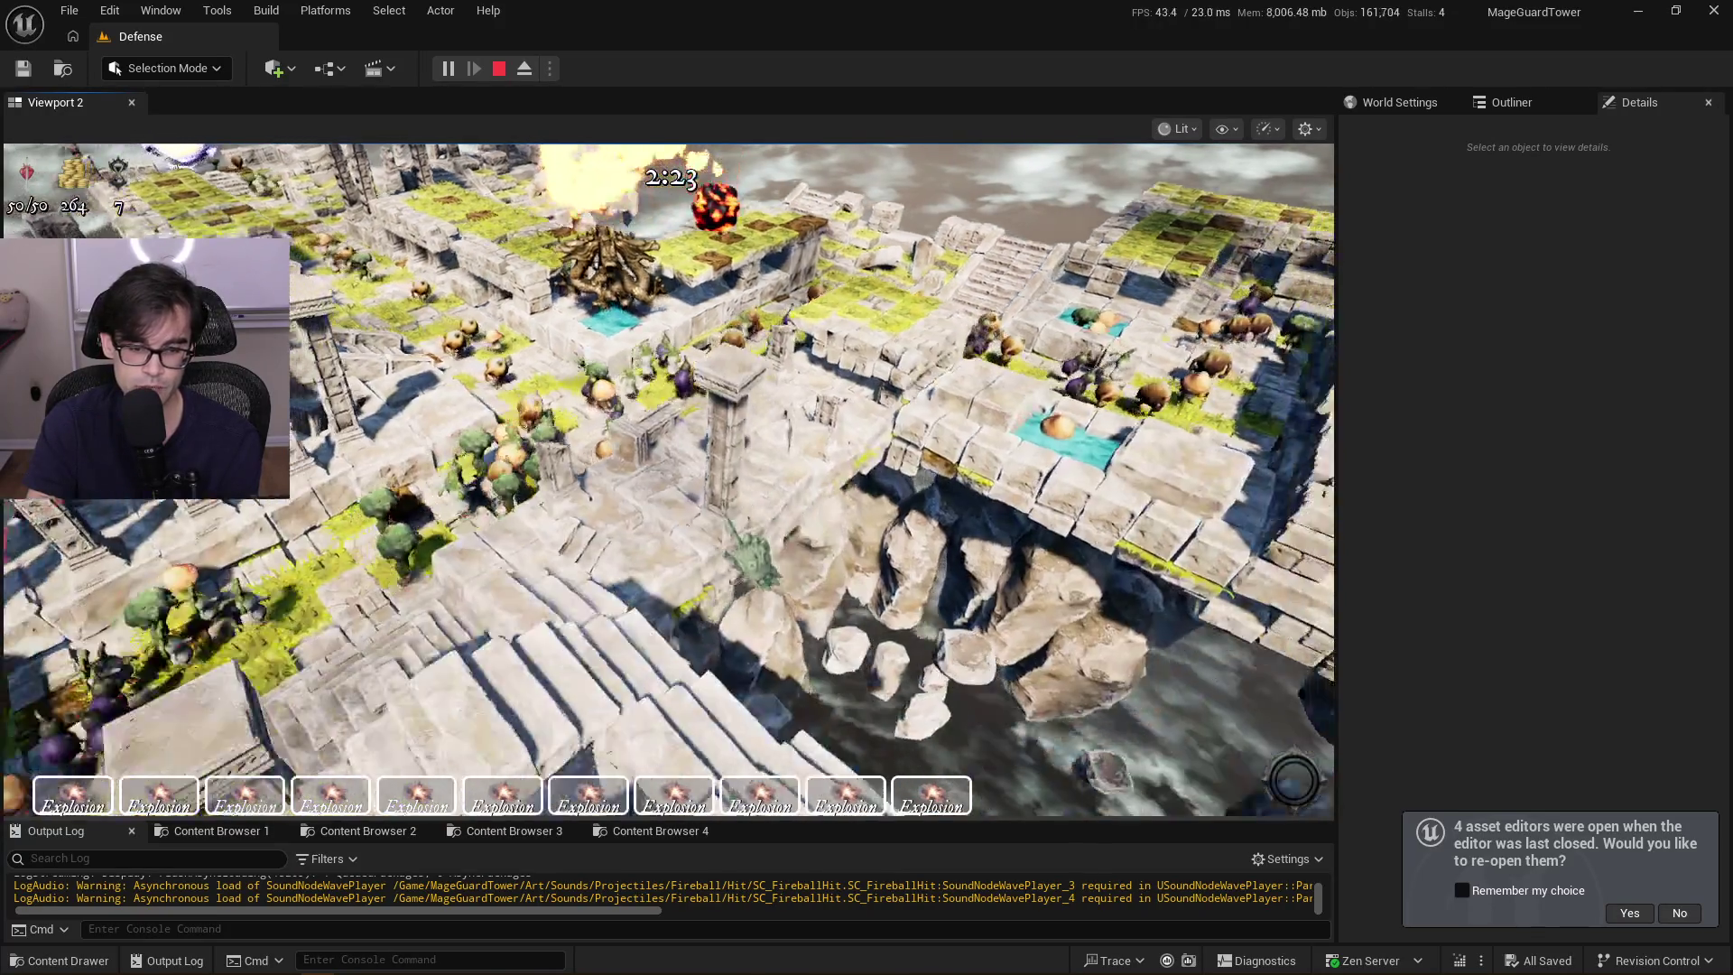
scroll(668, 479, "up", 5)
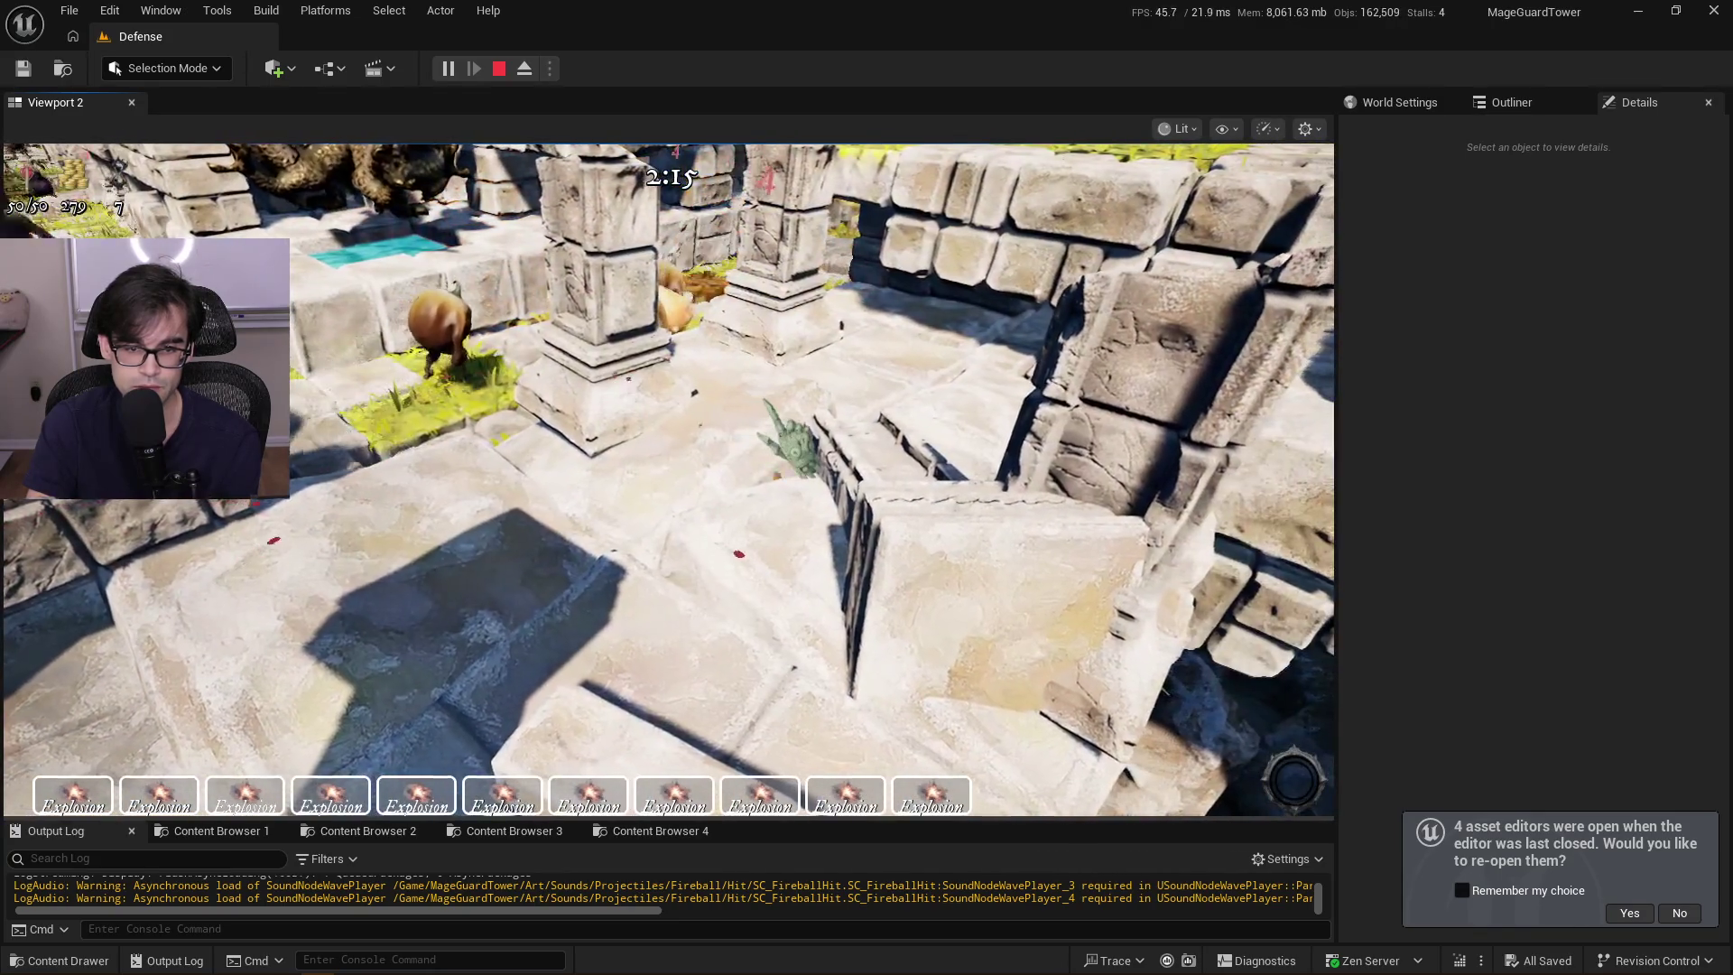
scroll(737, 552, "down", 3)
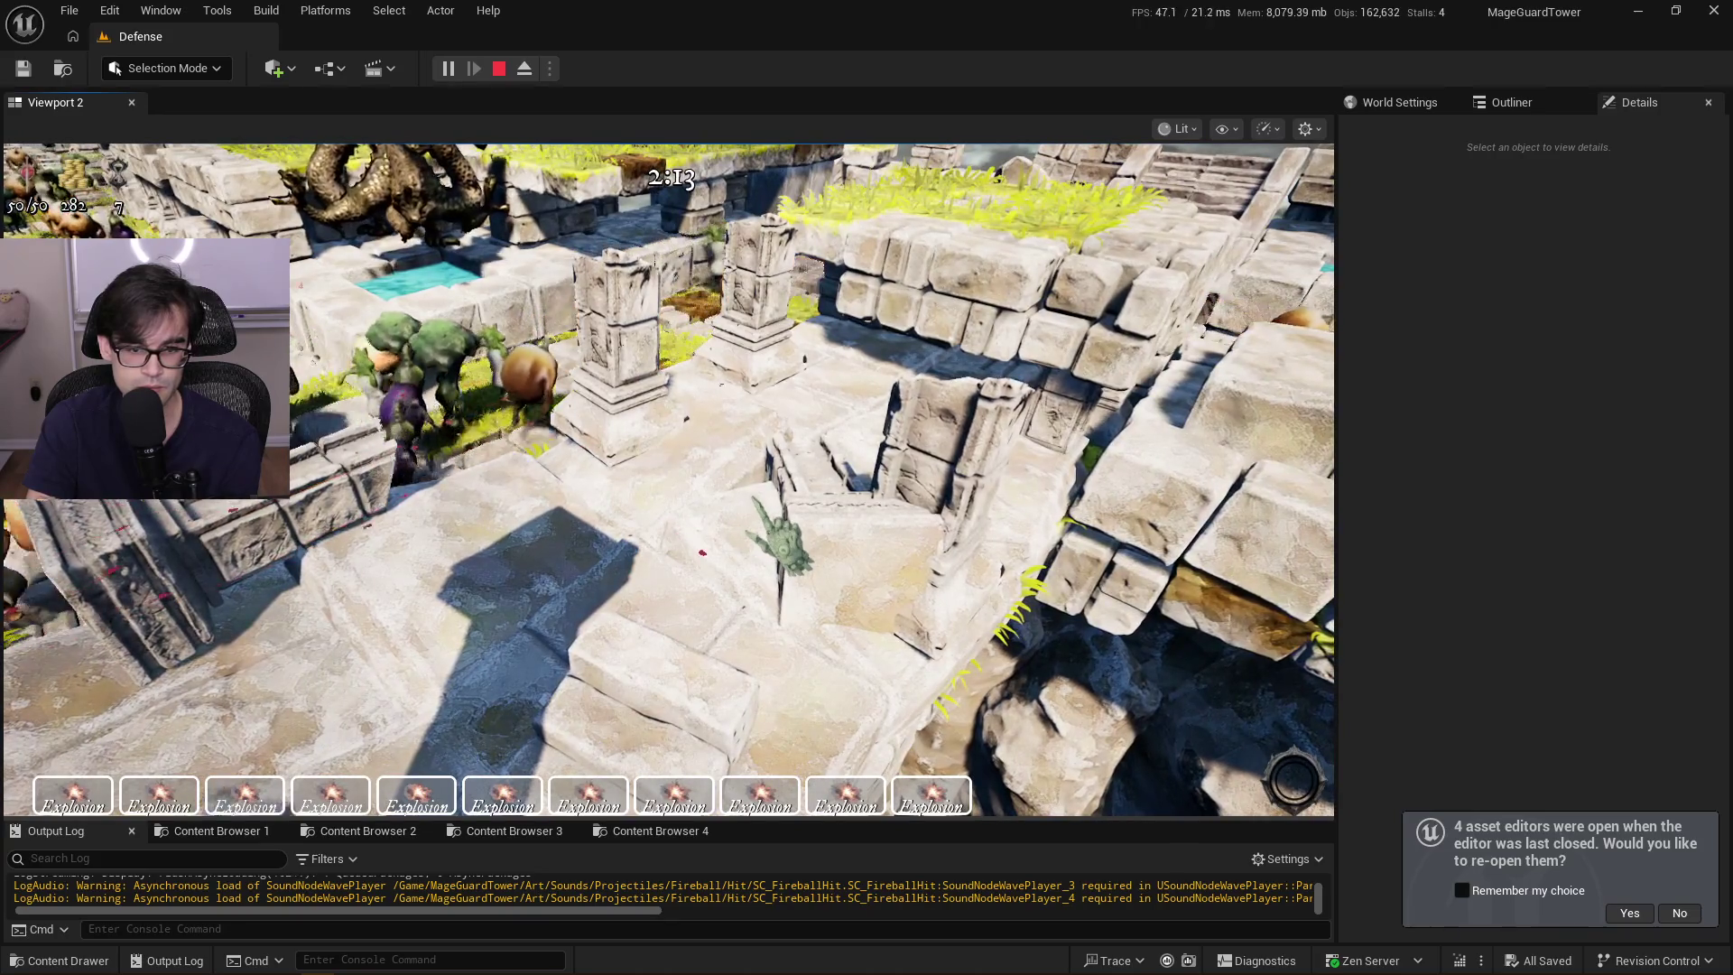
left_click(658, 520)
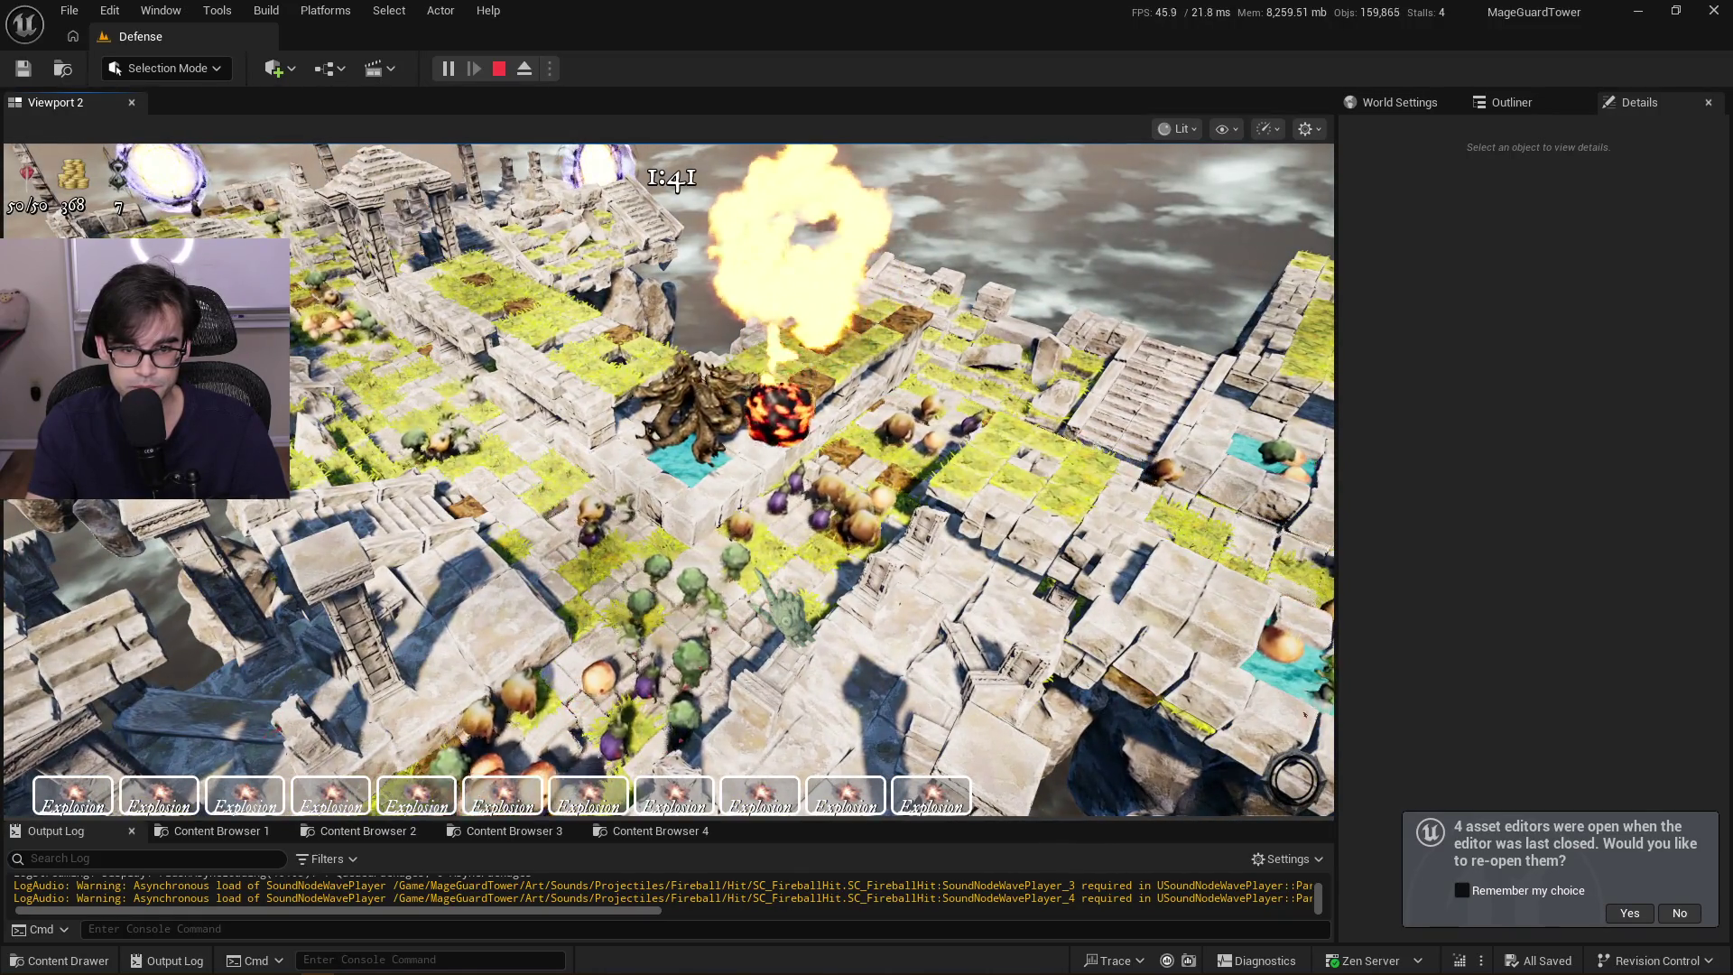
Recapture the game view and walk the green mage across the arena toward the columns
left_click(668, 478)
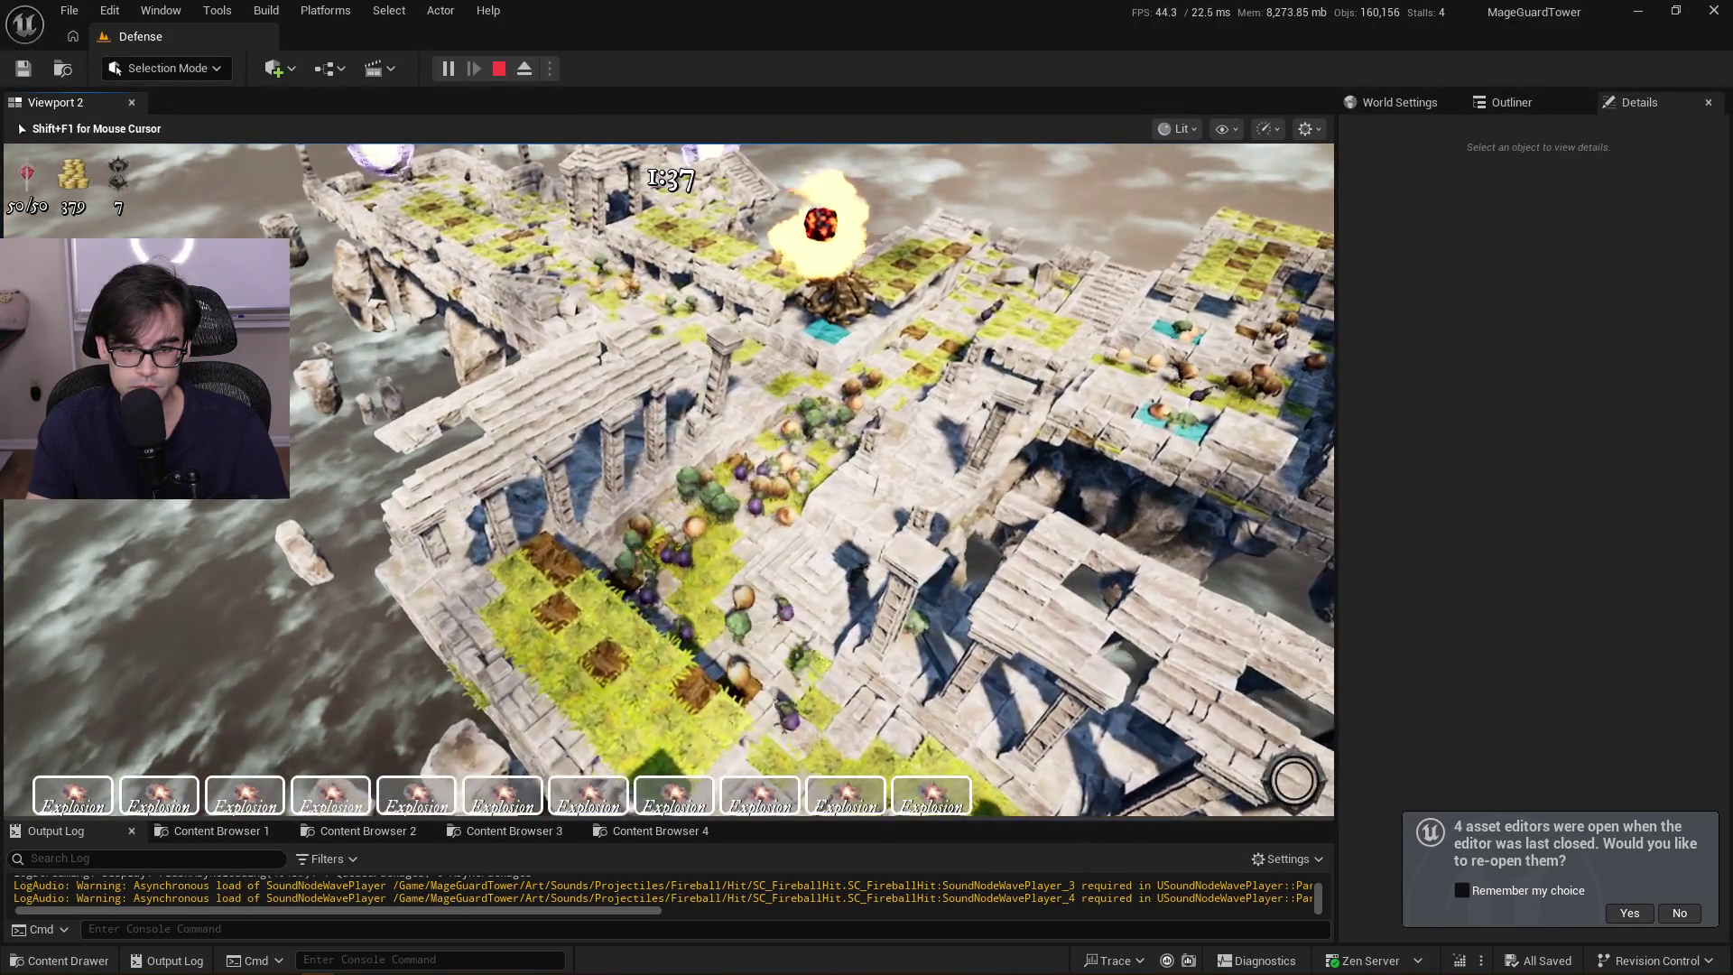
scroll(668, 479, "up", 5)
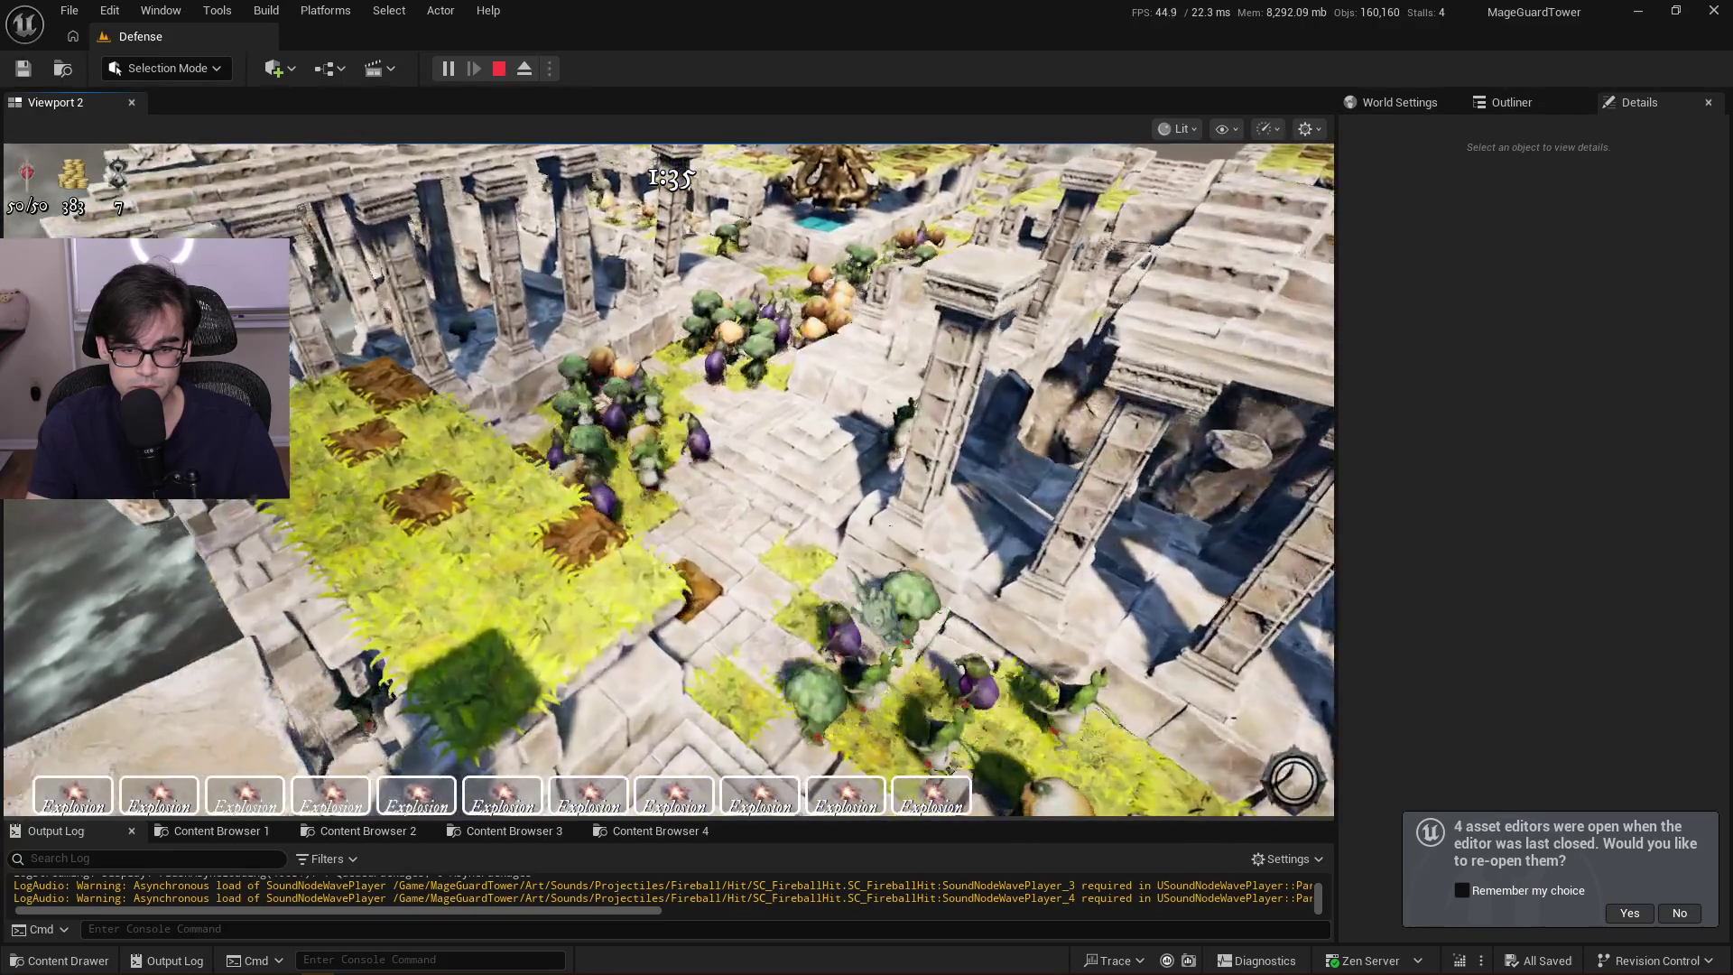
scroll(668, 479, "up", 3)
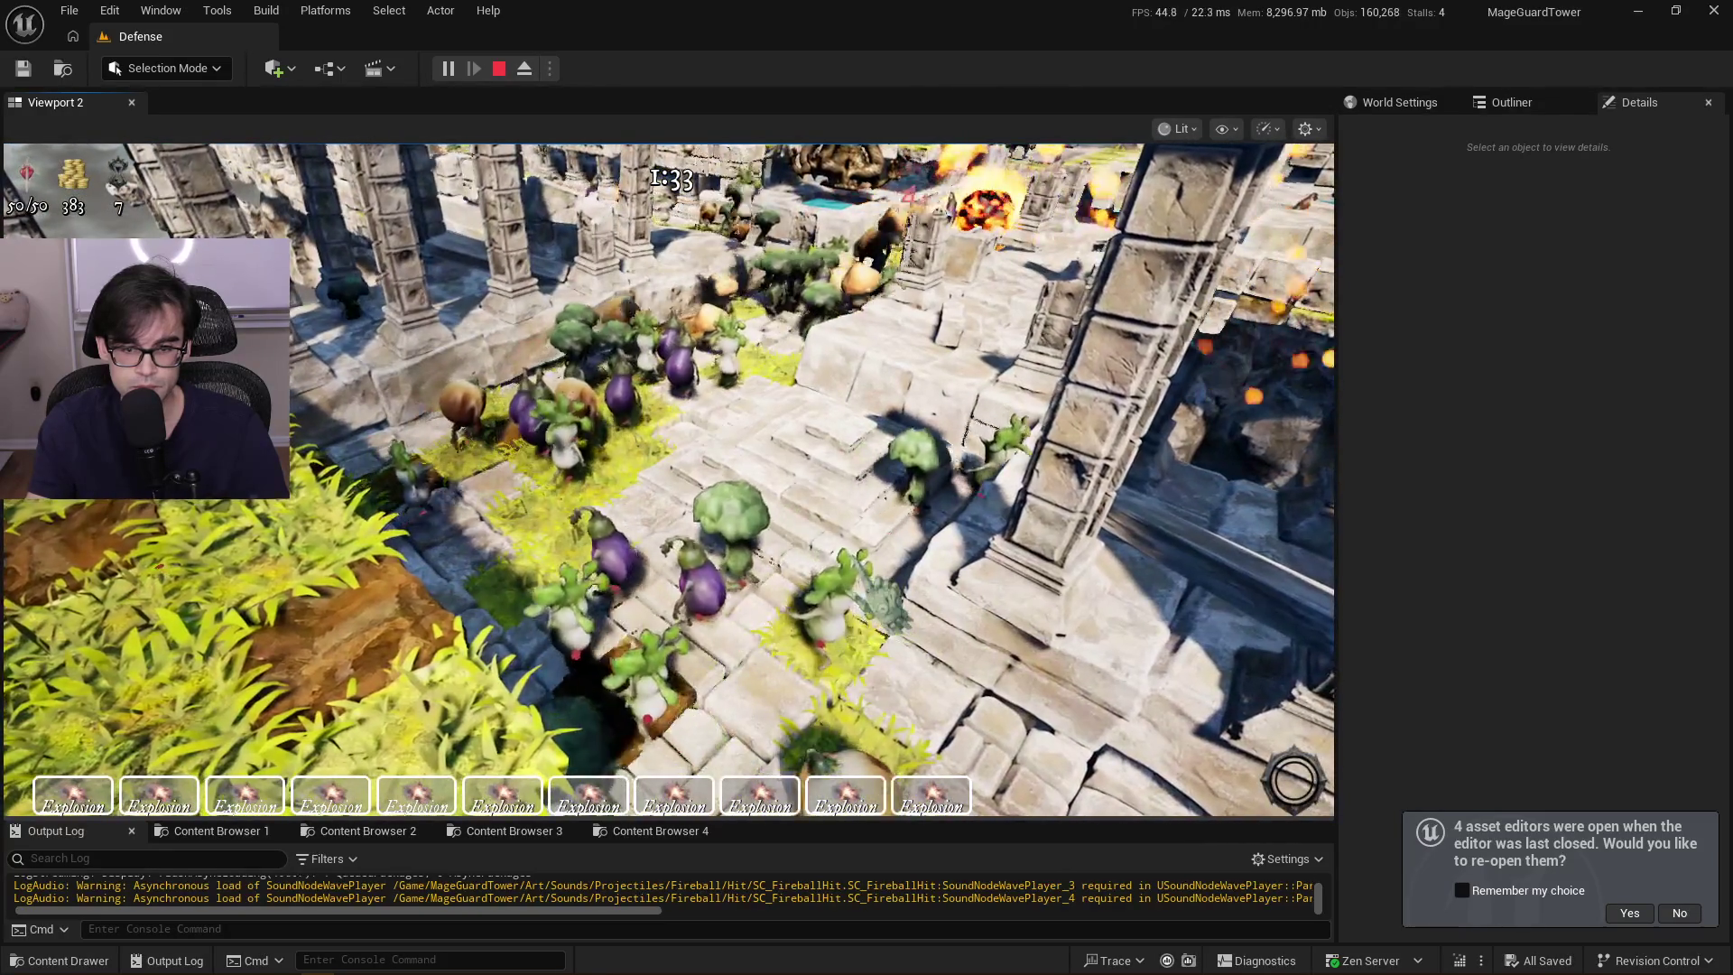
left_click(668, 478)
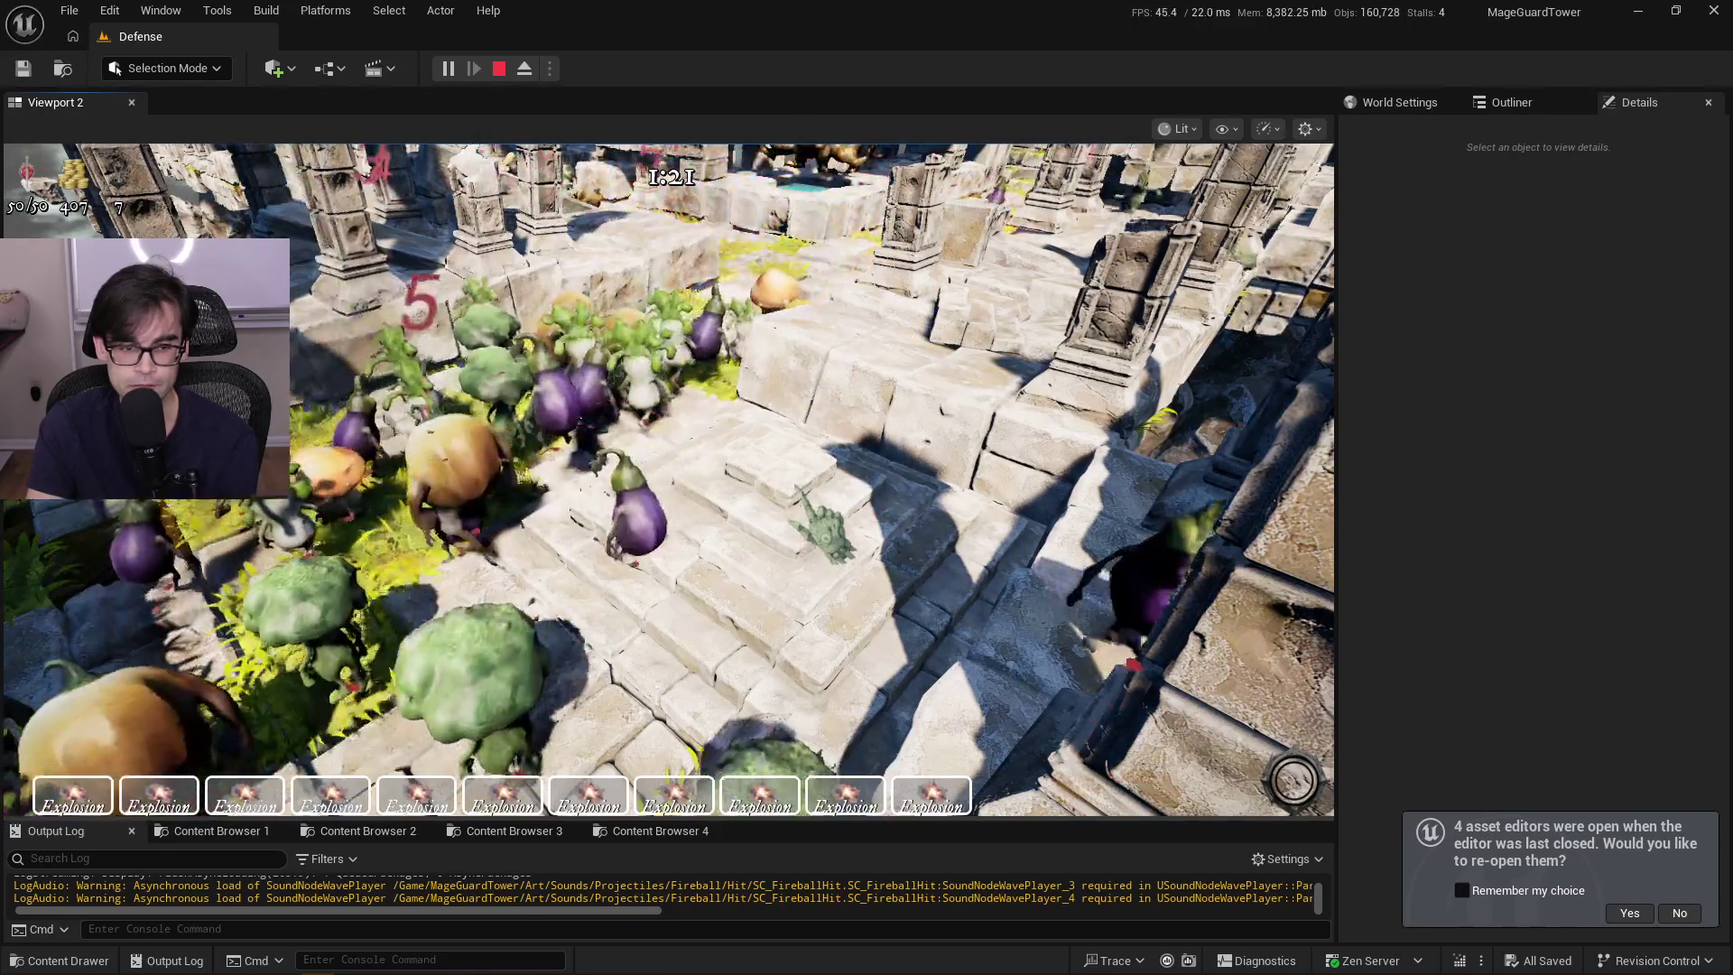
key("w")
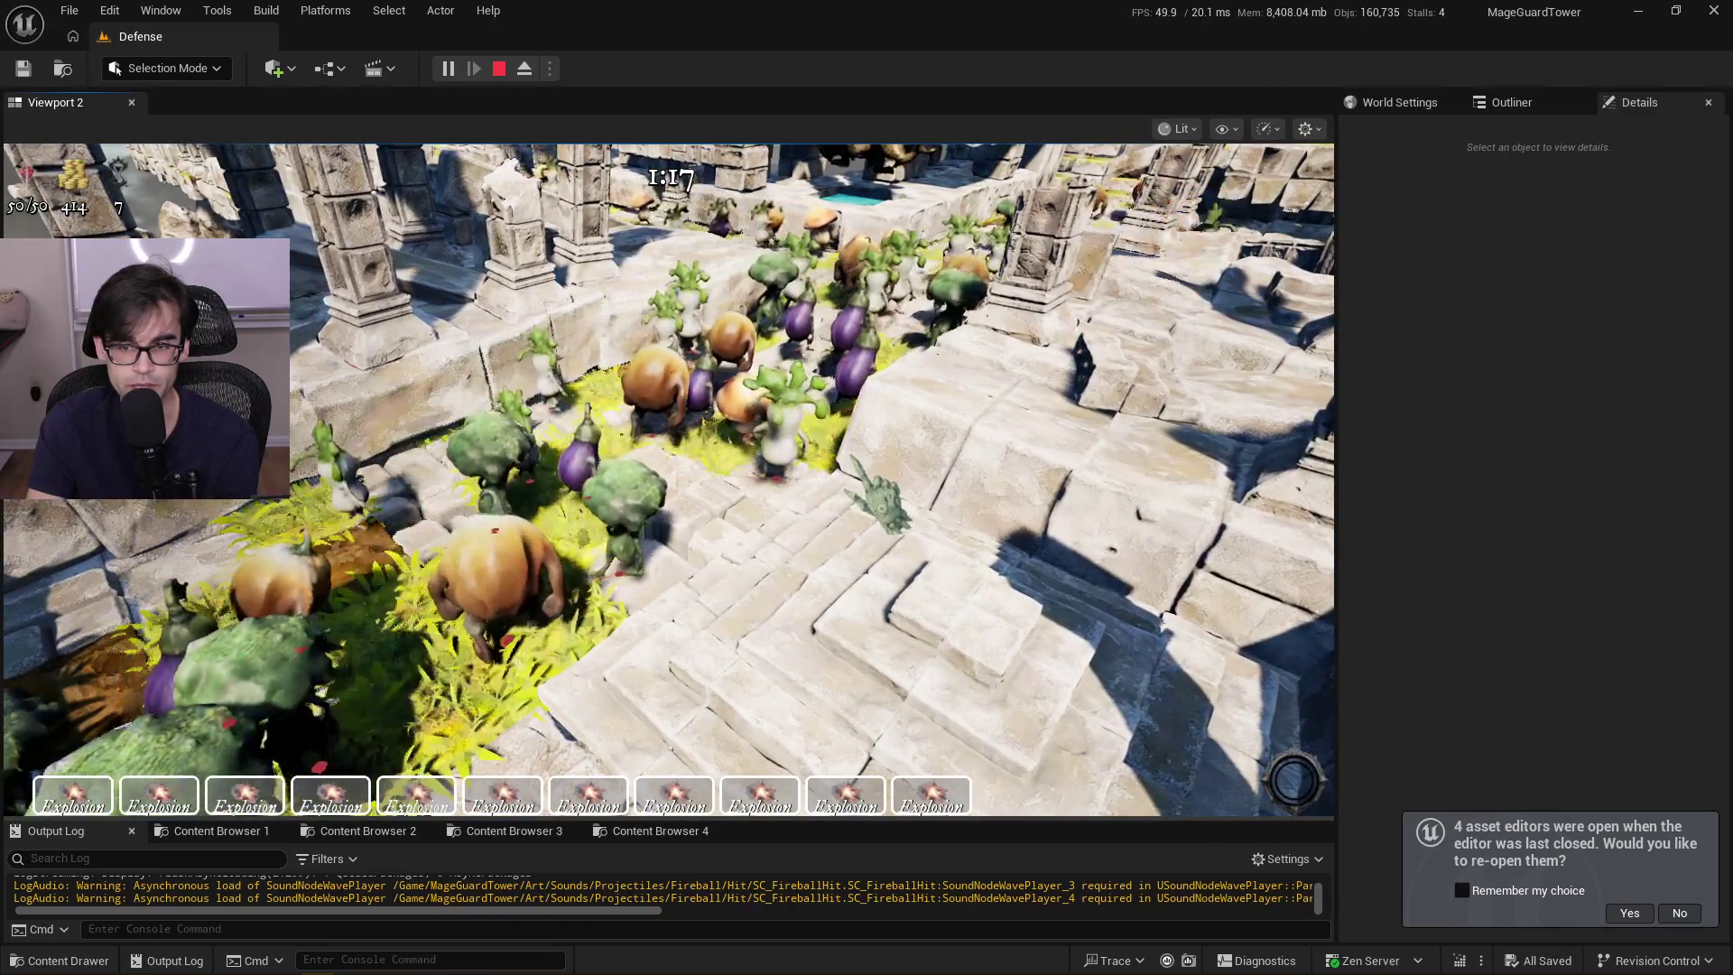
key("s")
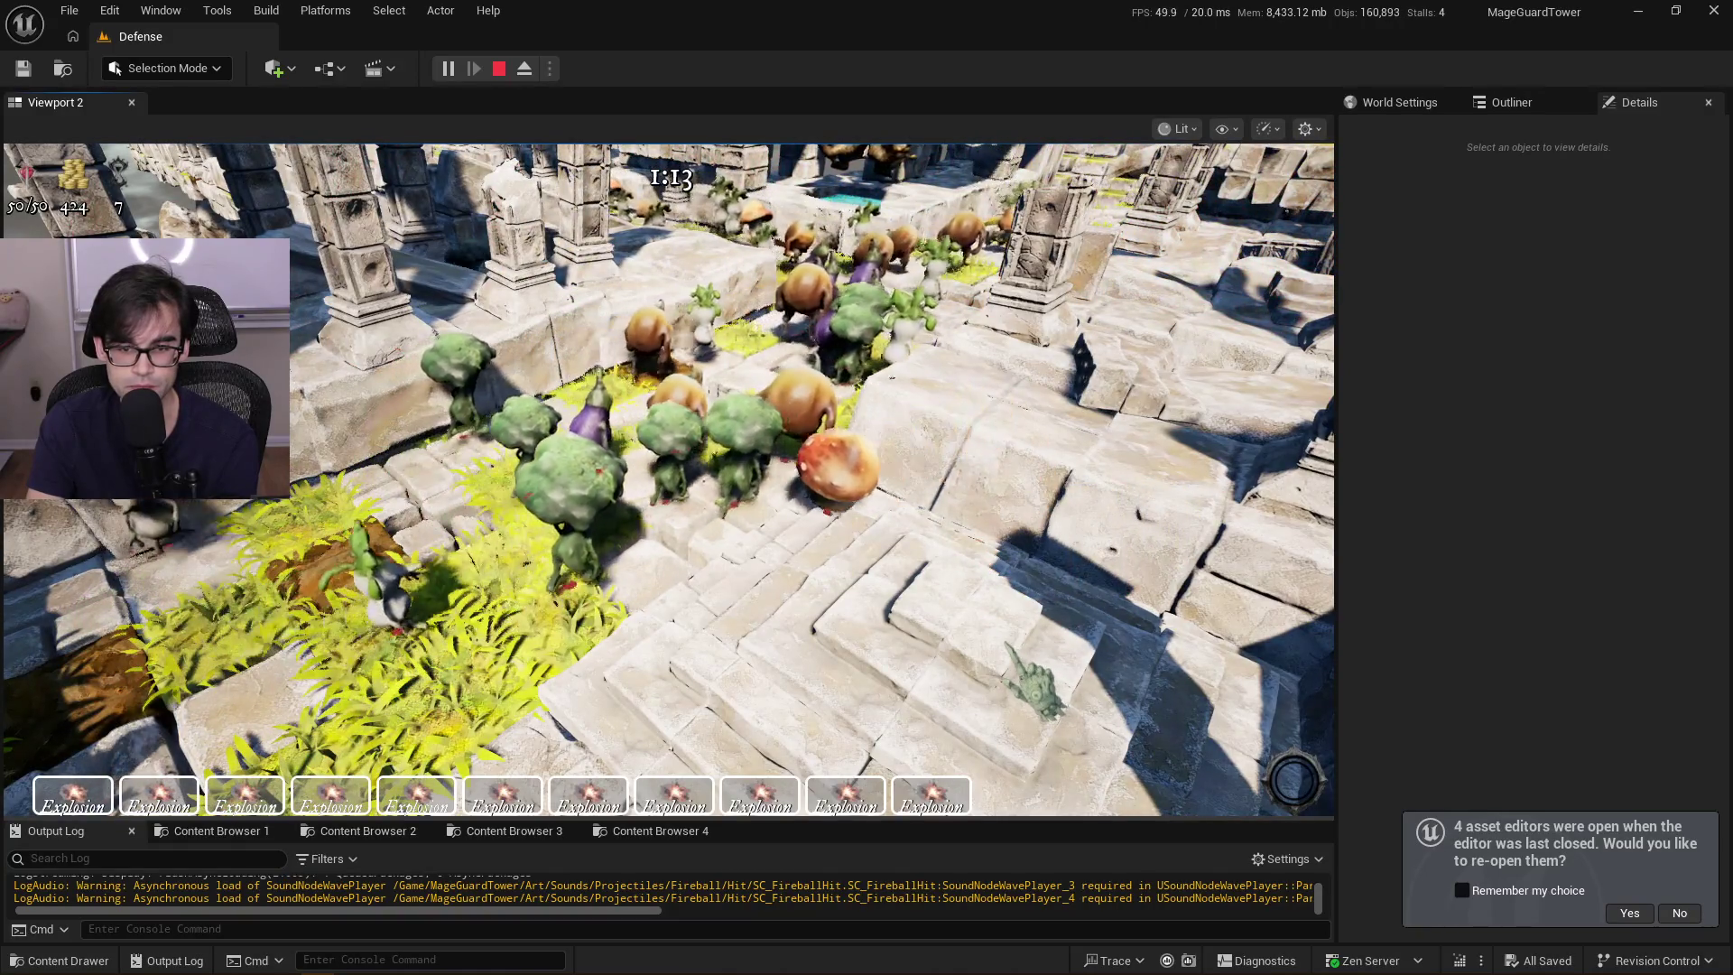
key("w")
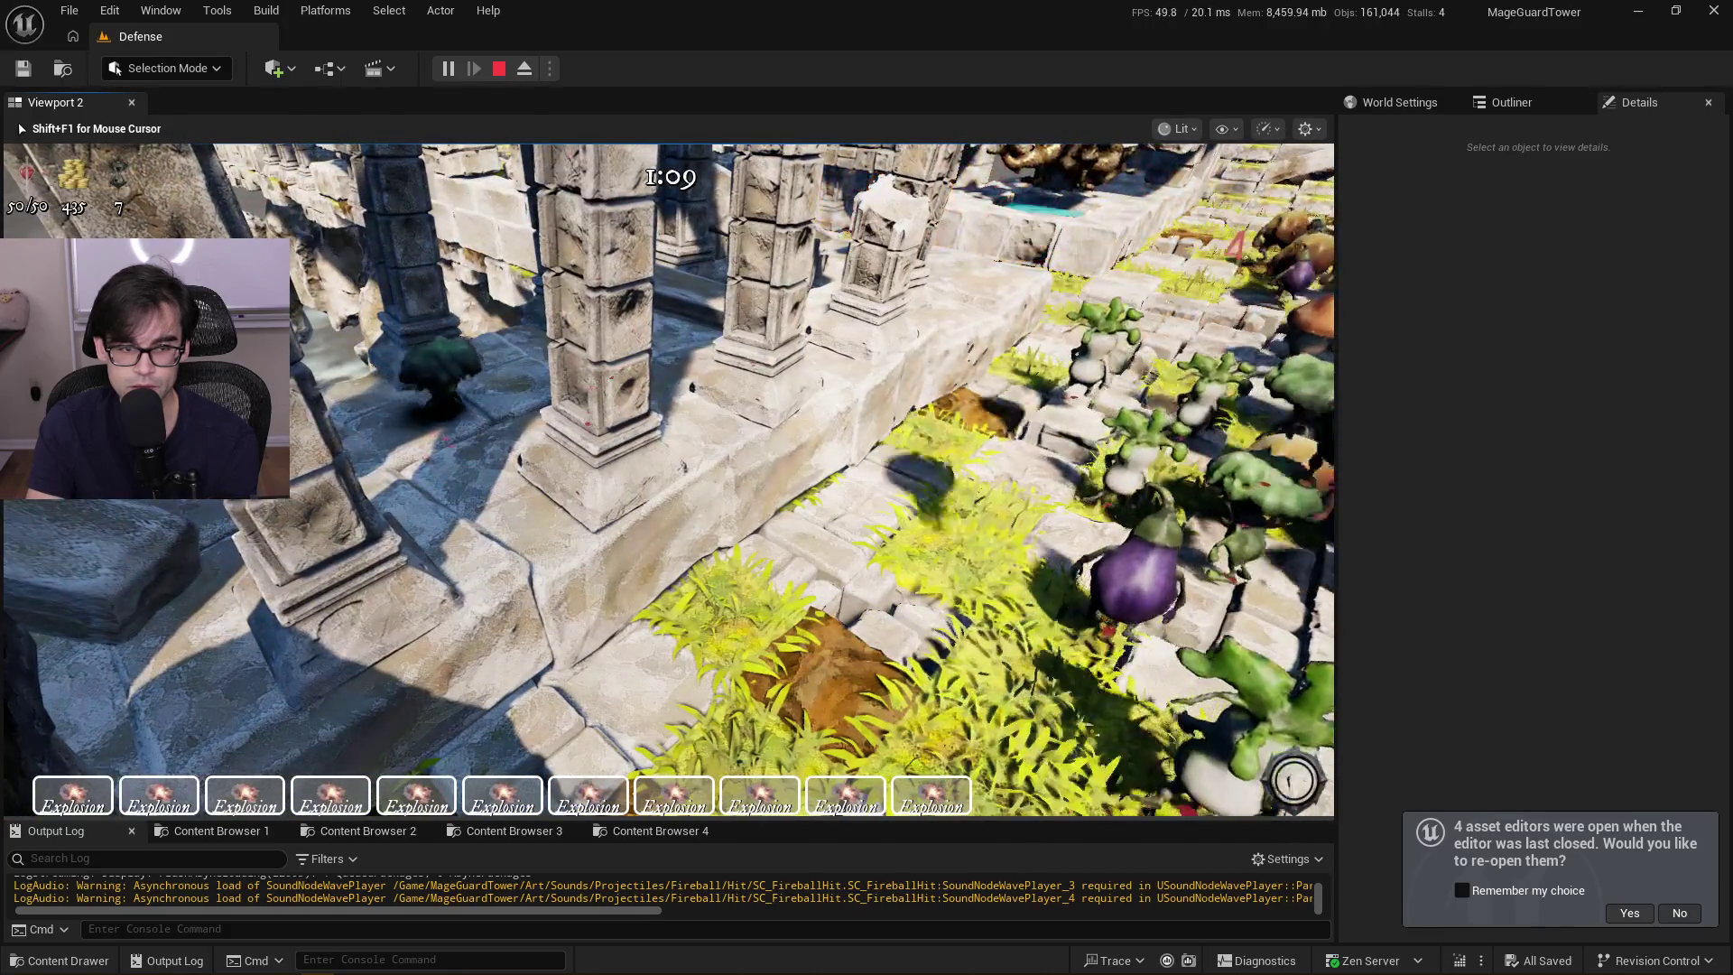
key("a")
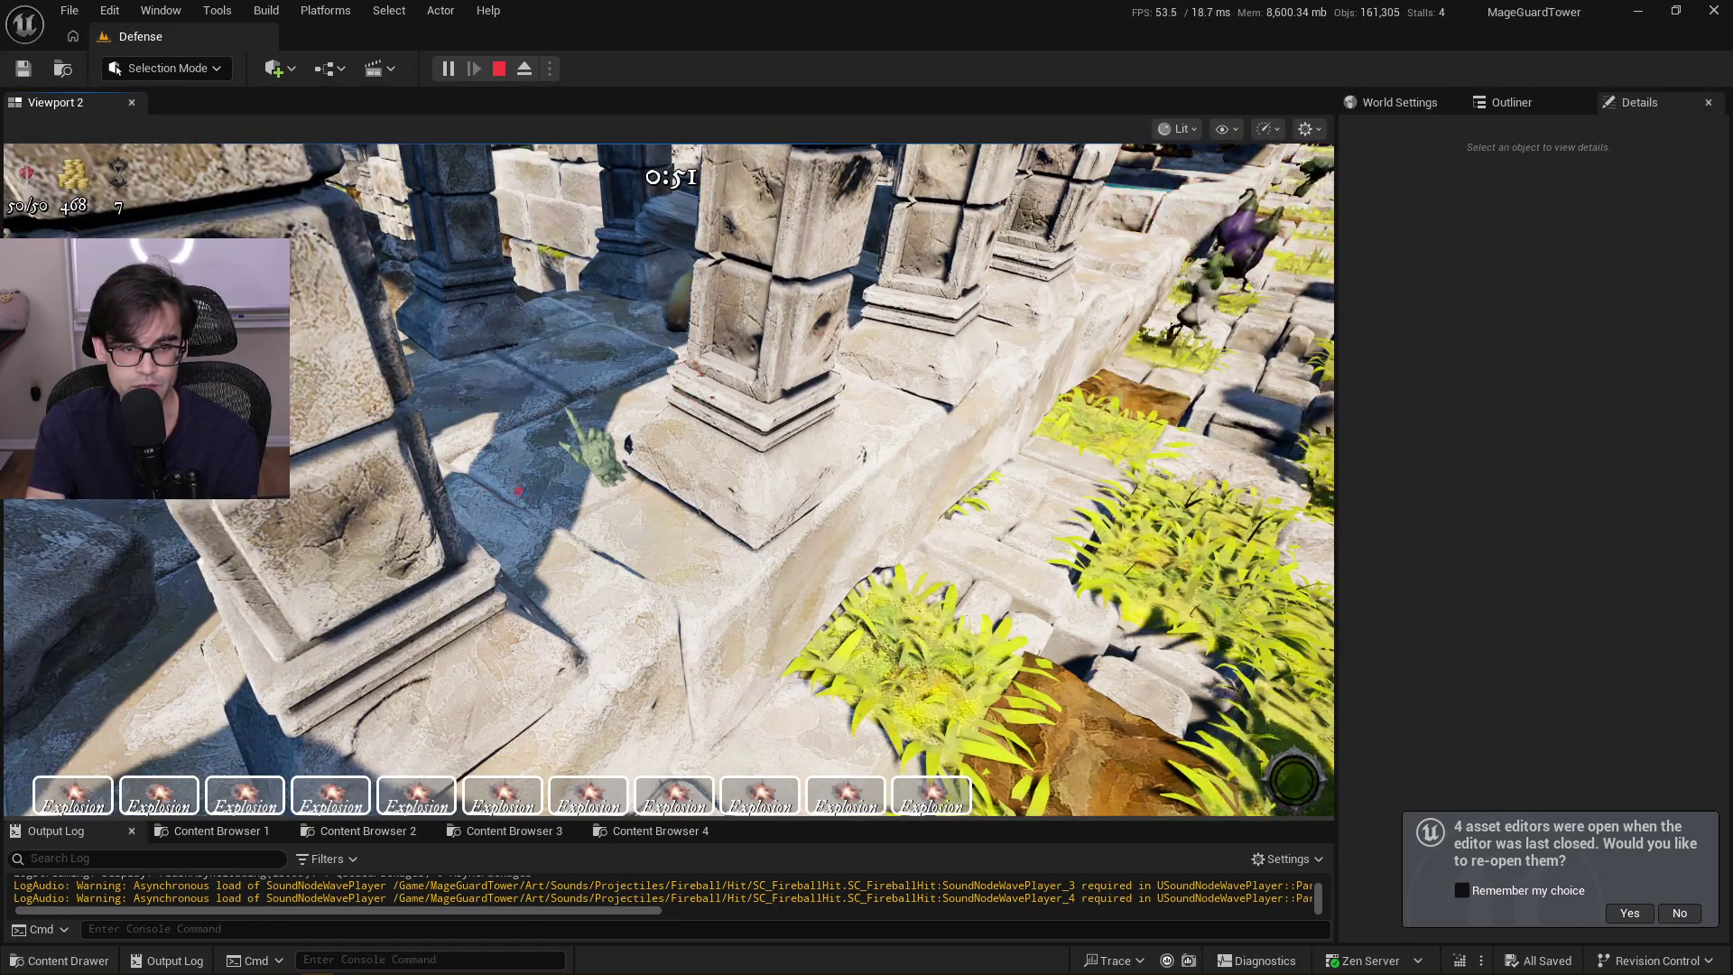
Walk the mage along the grass path to the stone wall, then stop the playtest and switch to Cursor
scroll(591, 456, "down", 5)
scroll(668, 479, "up", 5)
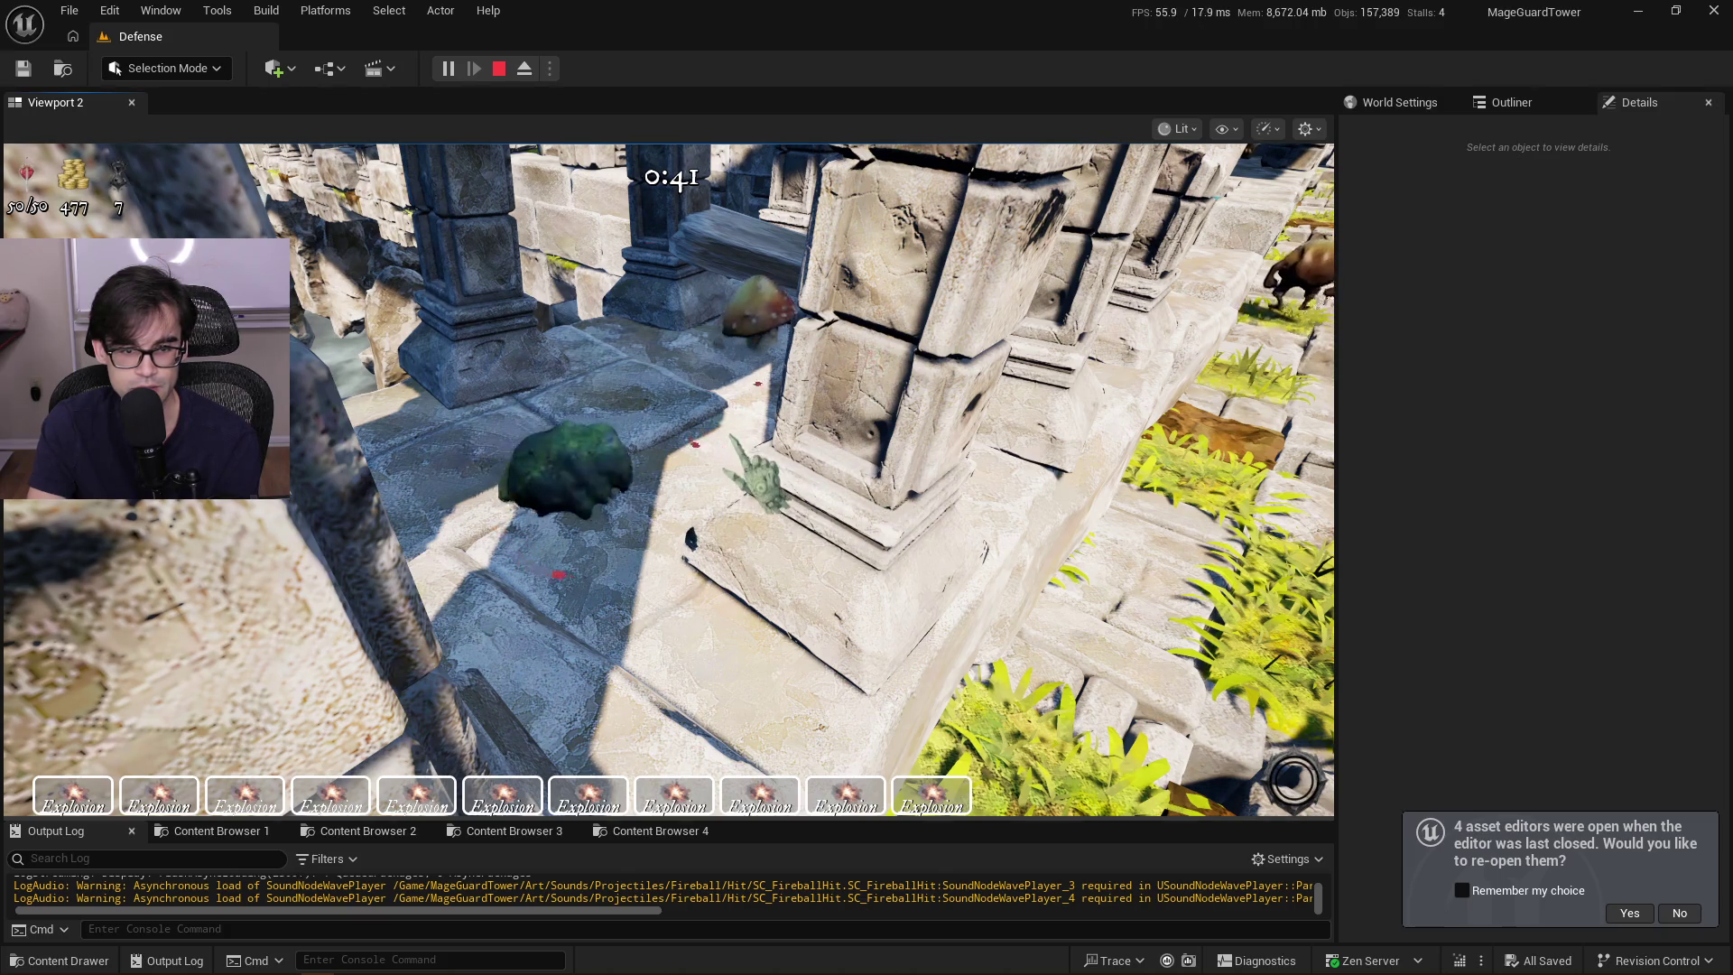
key("s")
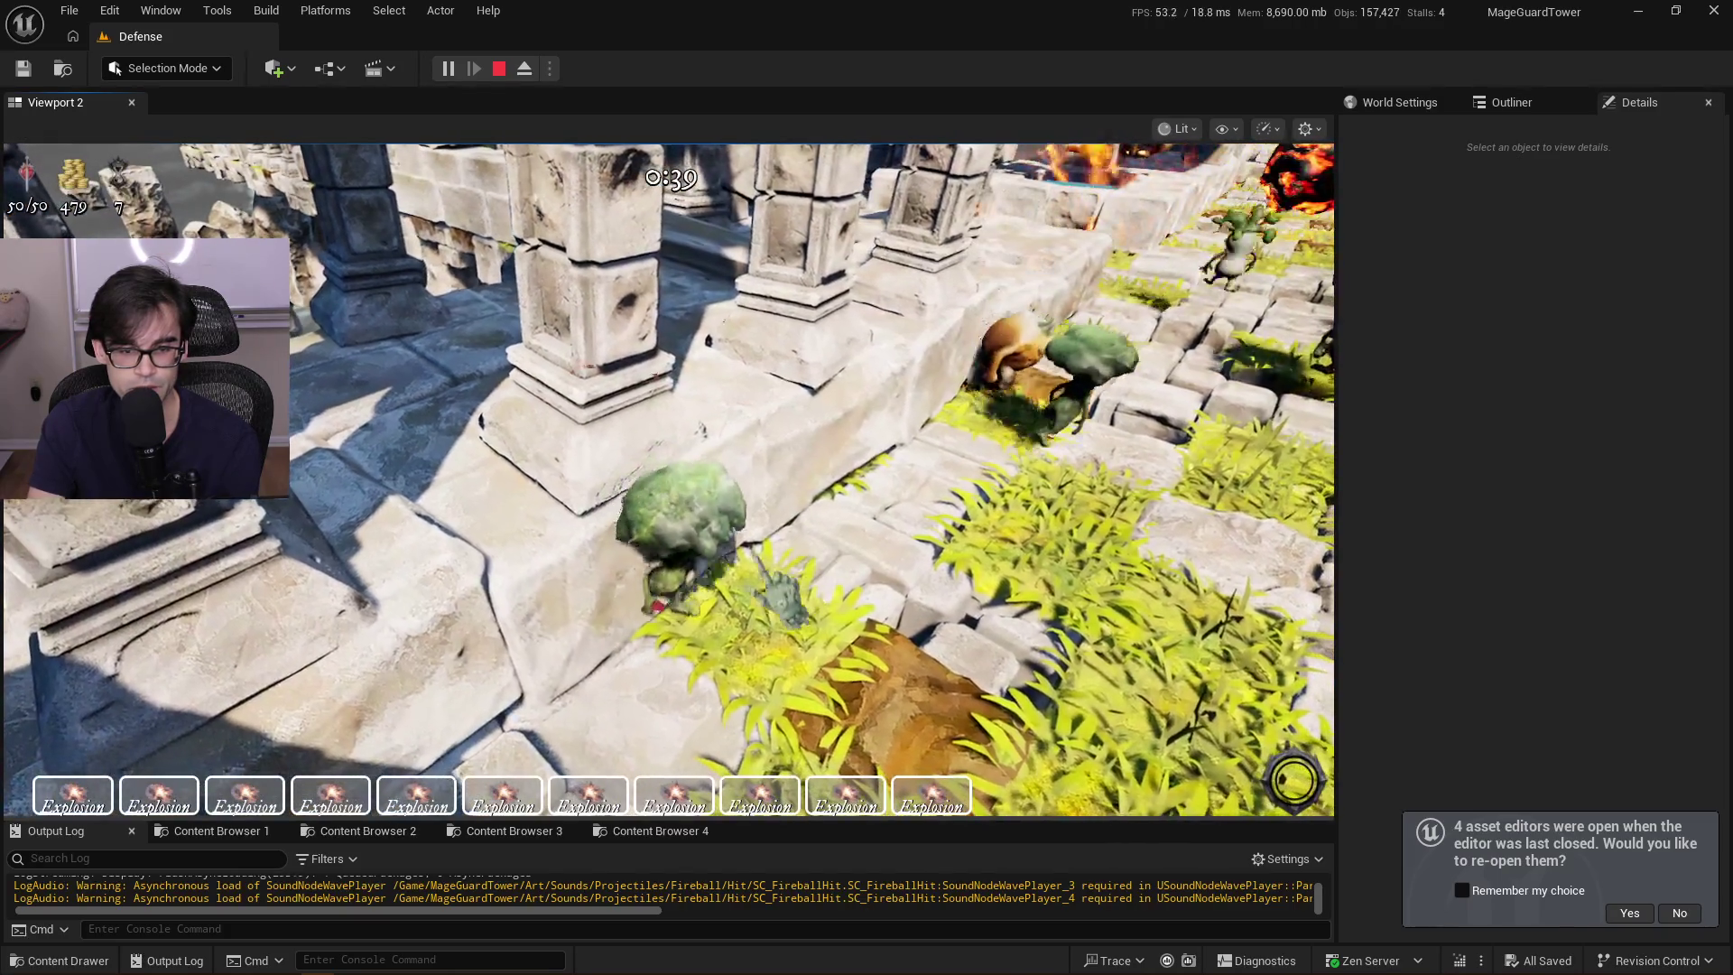
key("s")
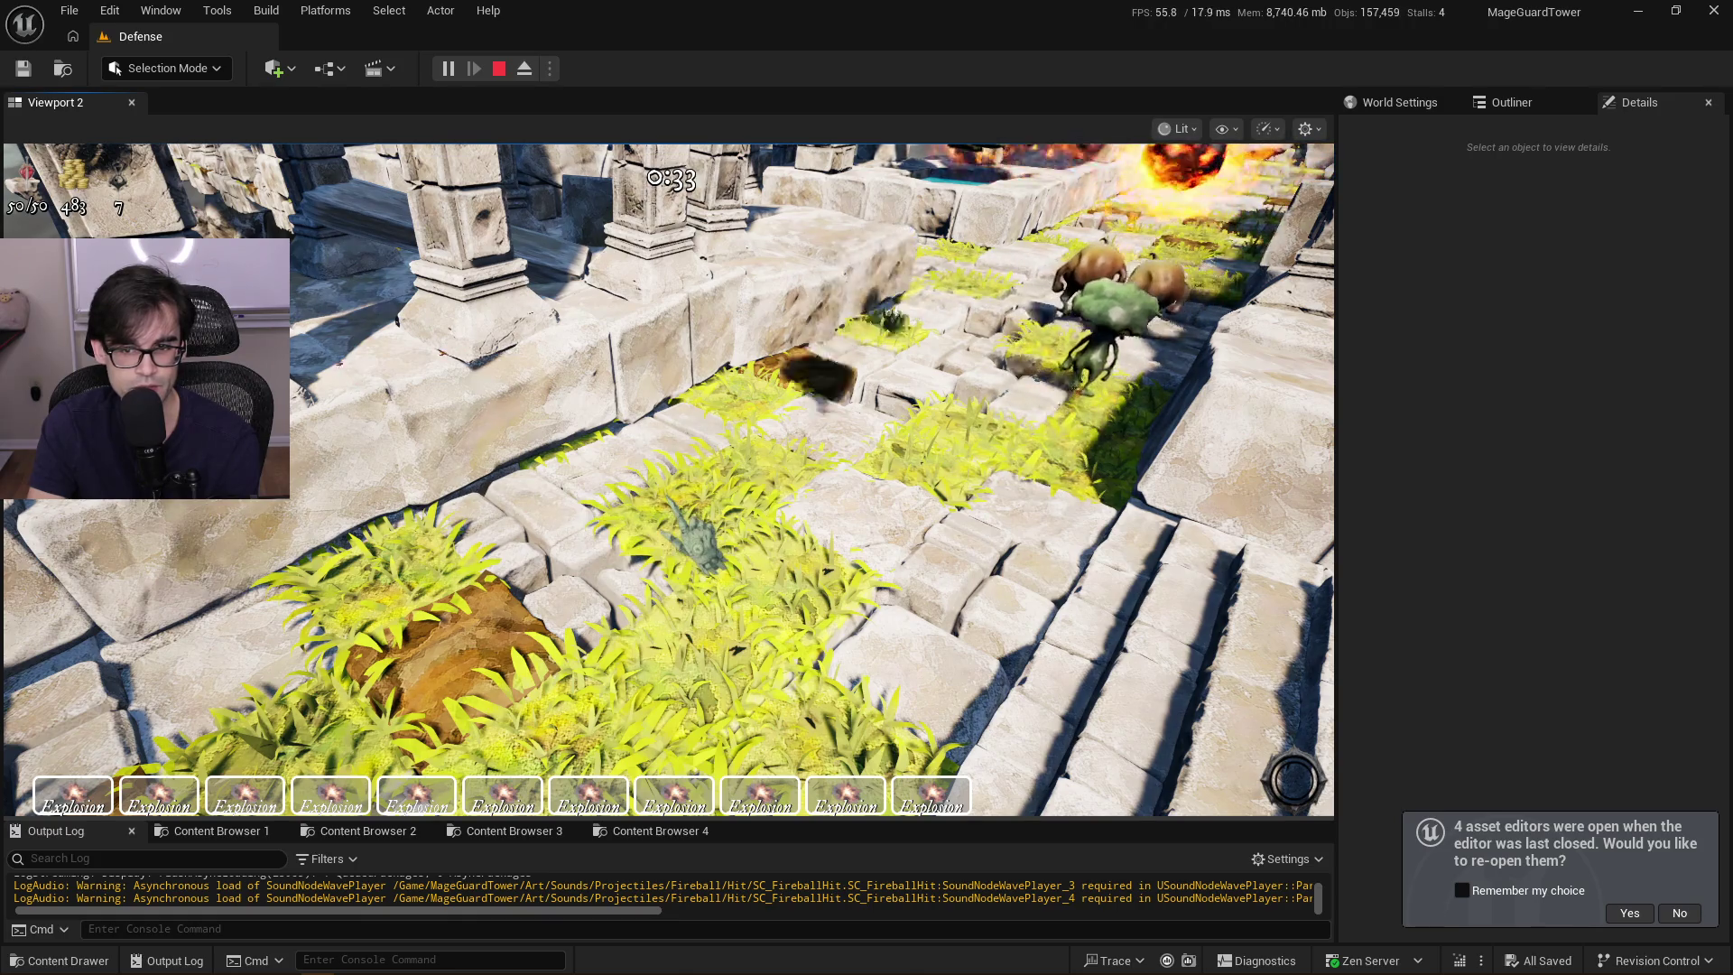
key("a")
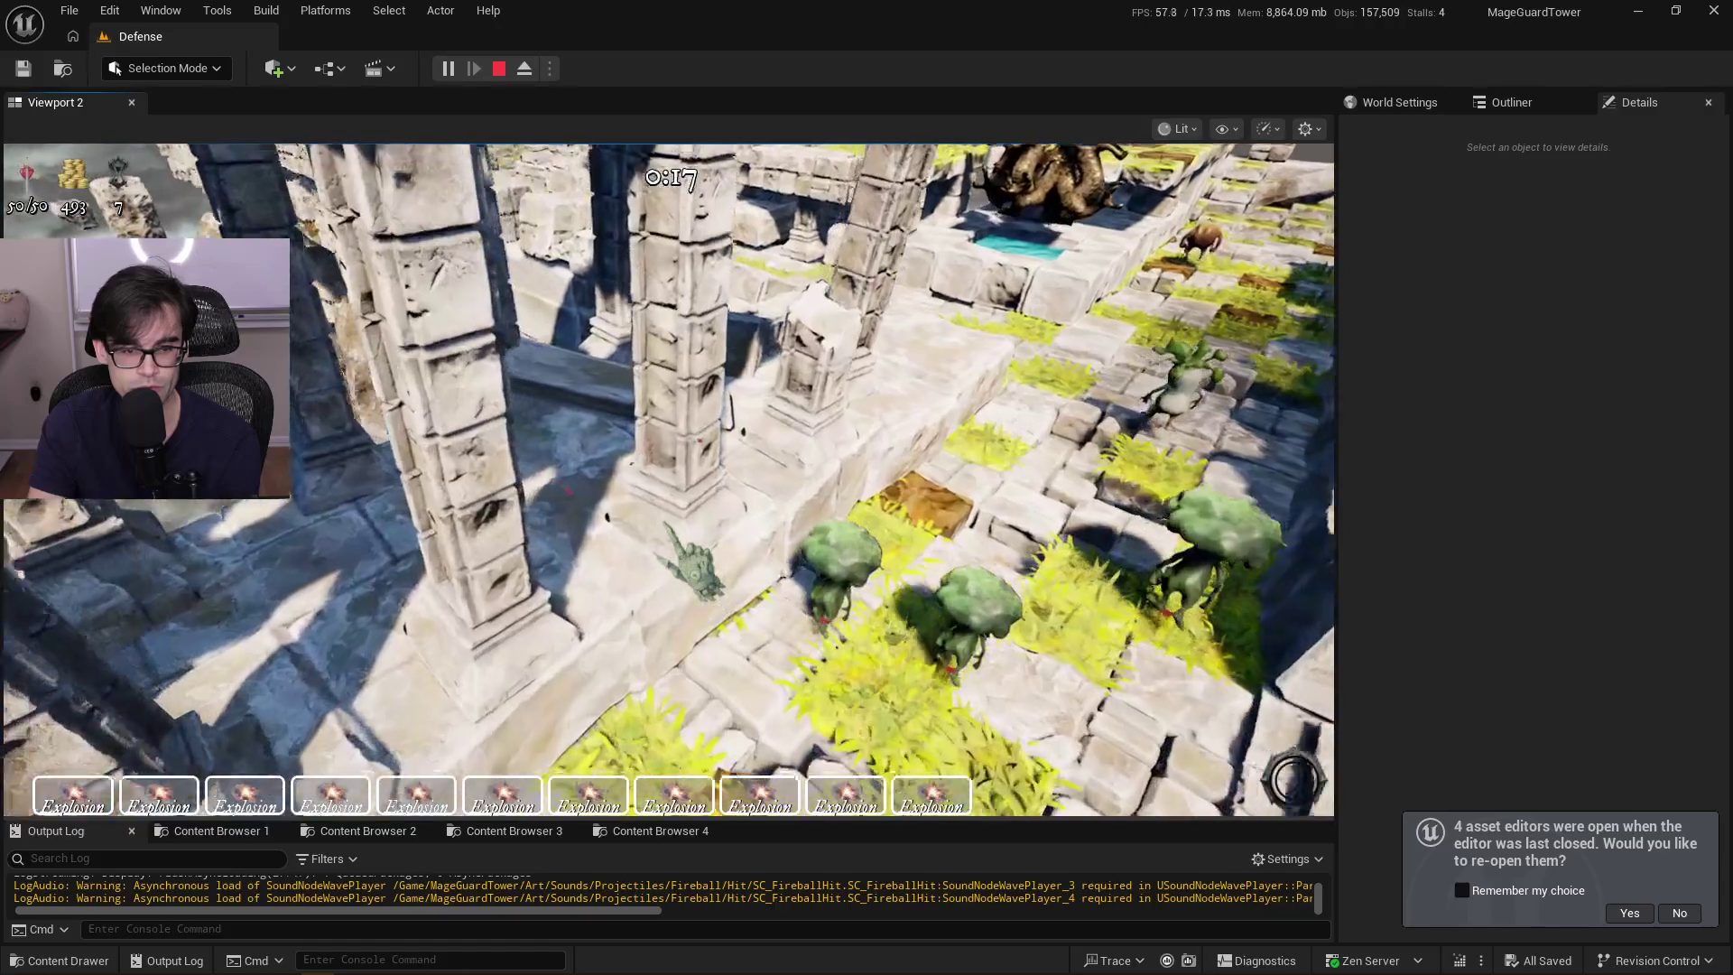
key("Escape")
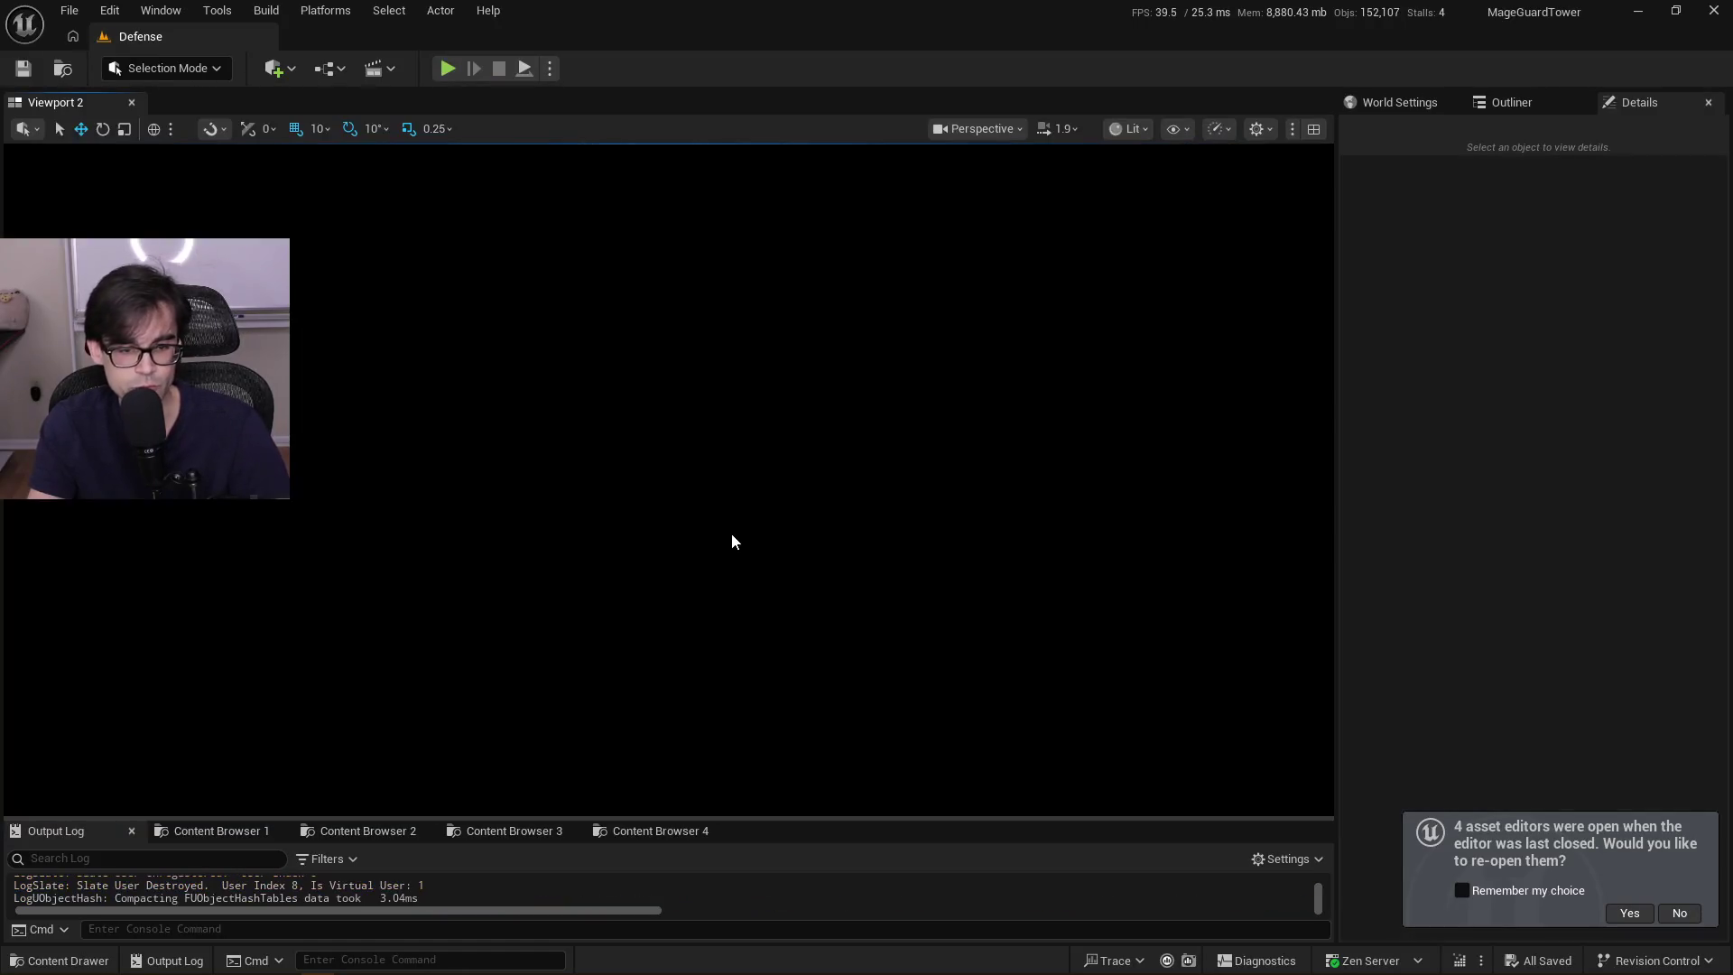
key("alt+Tab")
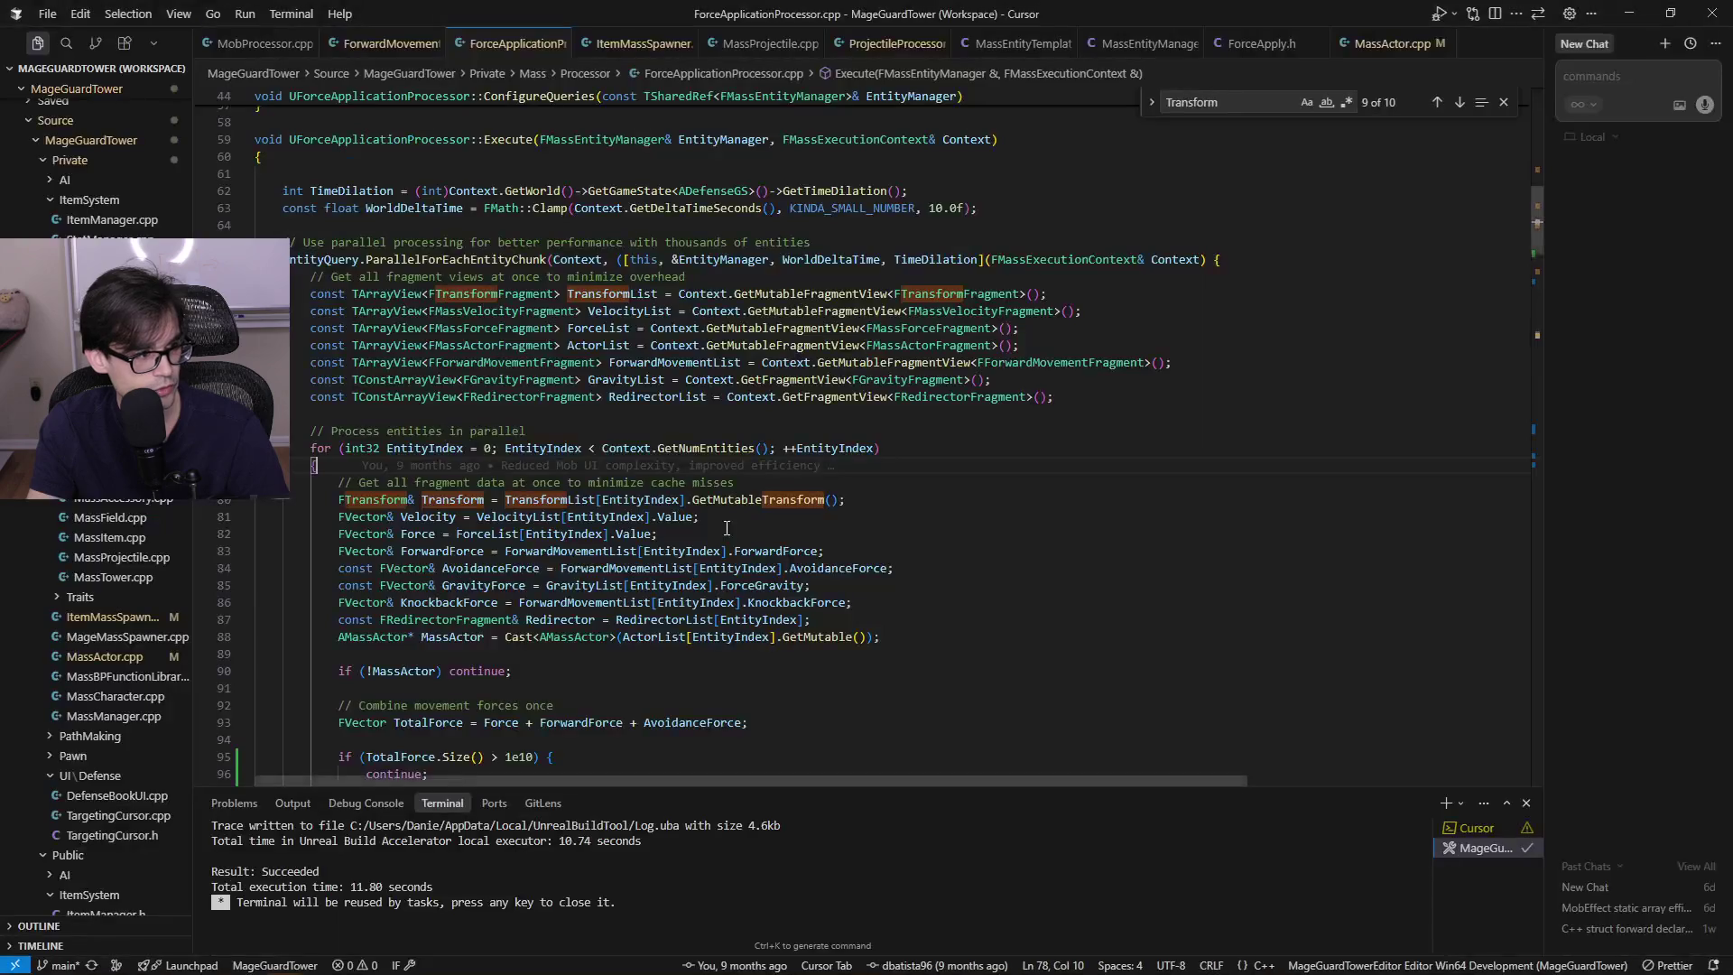
Browse the open source files, including ForwardMovementProcessor.cpp and ItemMassSpawner.cpp
scroll(993, 603, "down", 6)
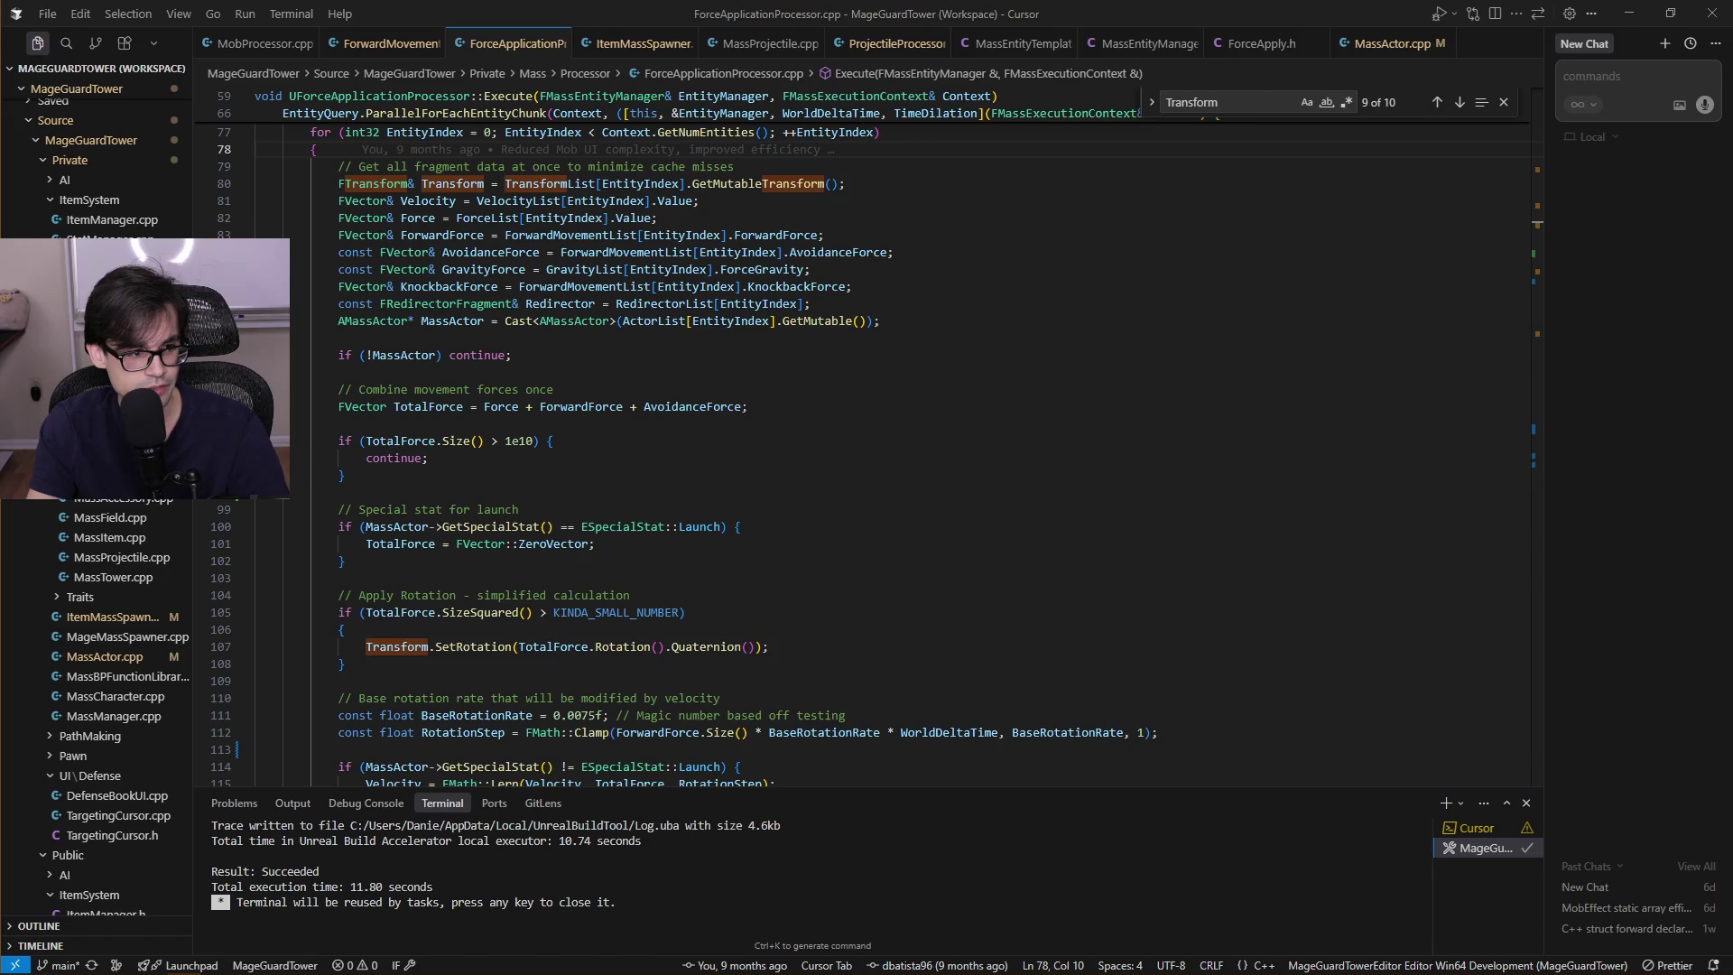
left_click(1002, 511)
scroll(1005, 529, "down", 9)
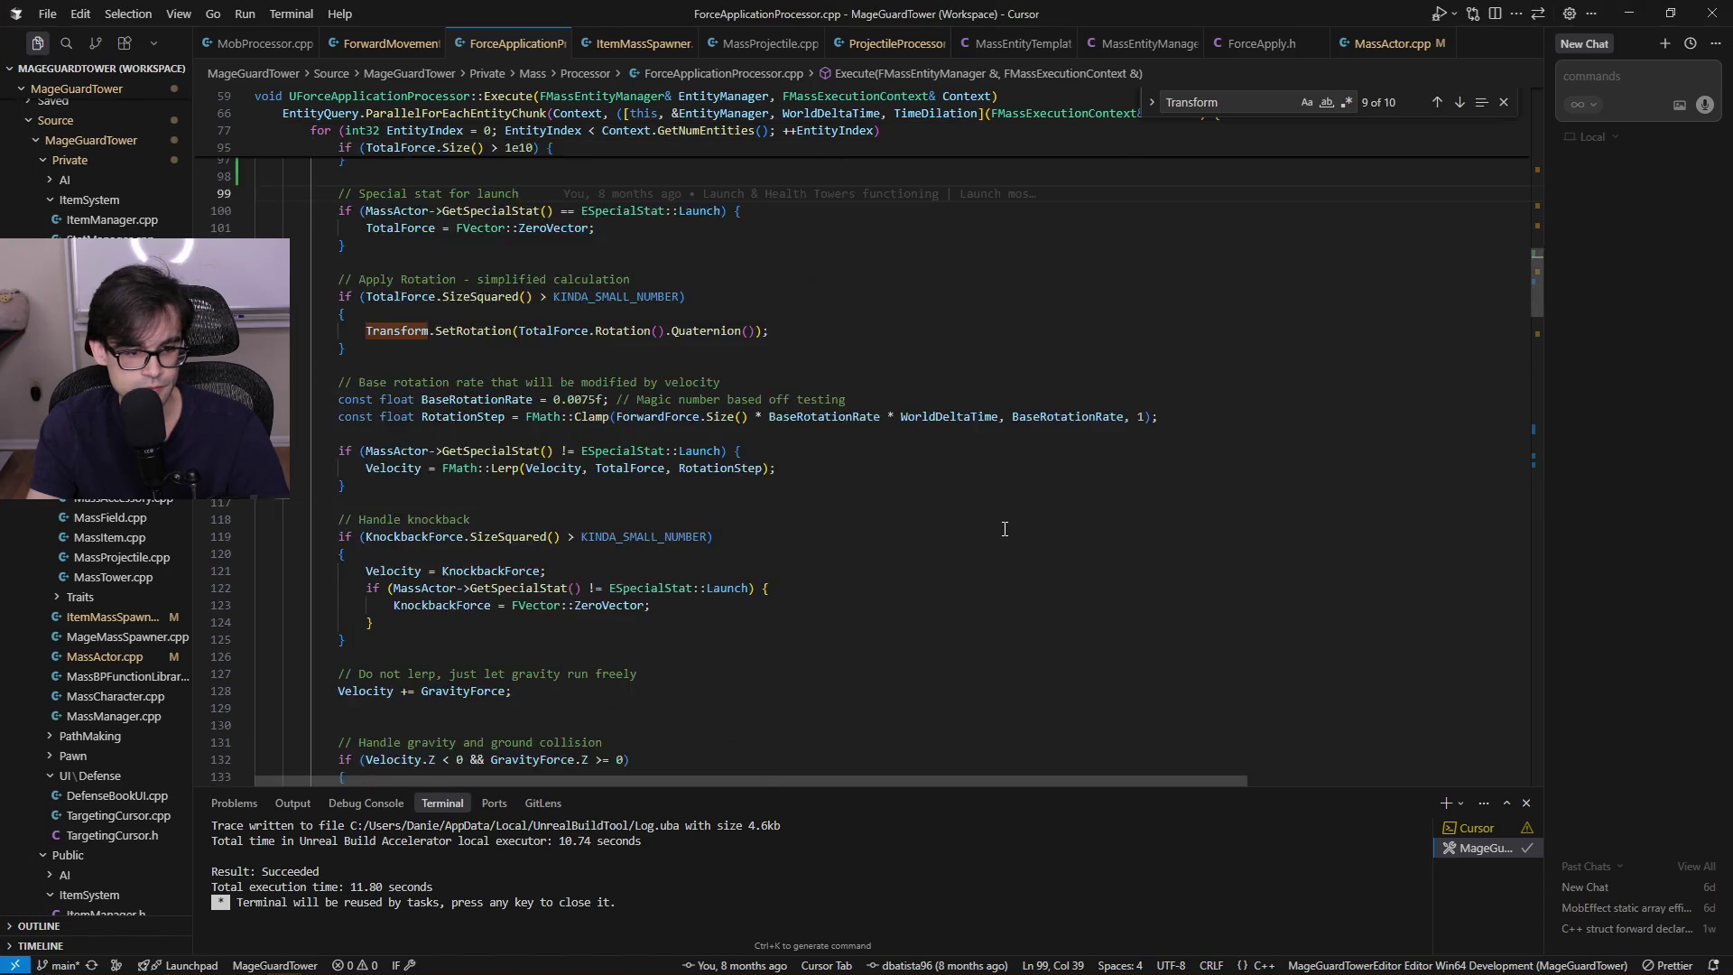
left_click(388, 43)
scroll(786, 542, "down", 10)
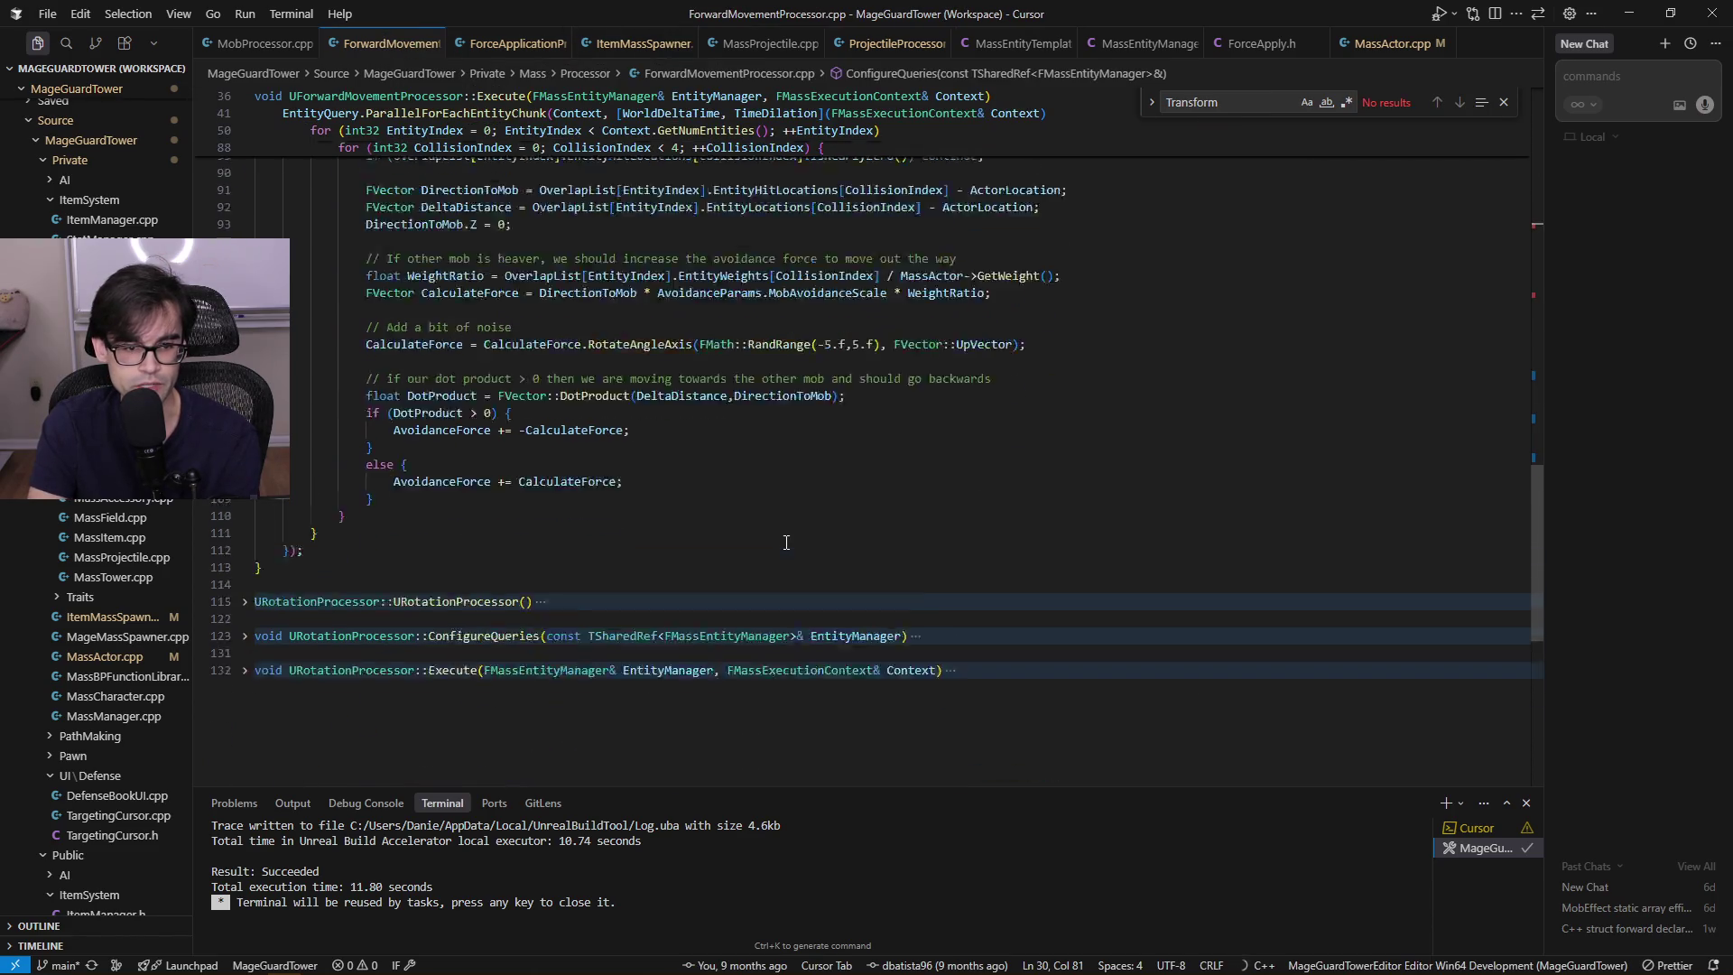
scroll(785, 542, "up", 7)
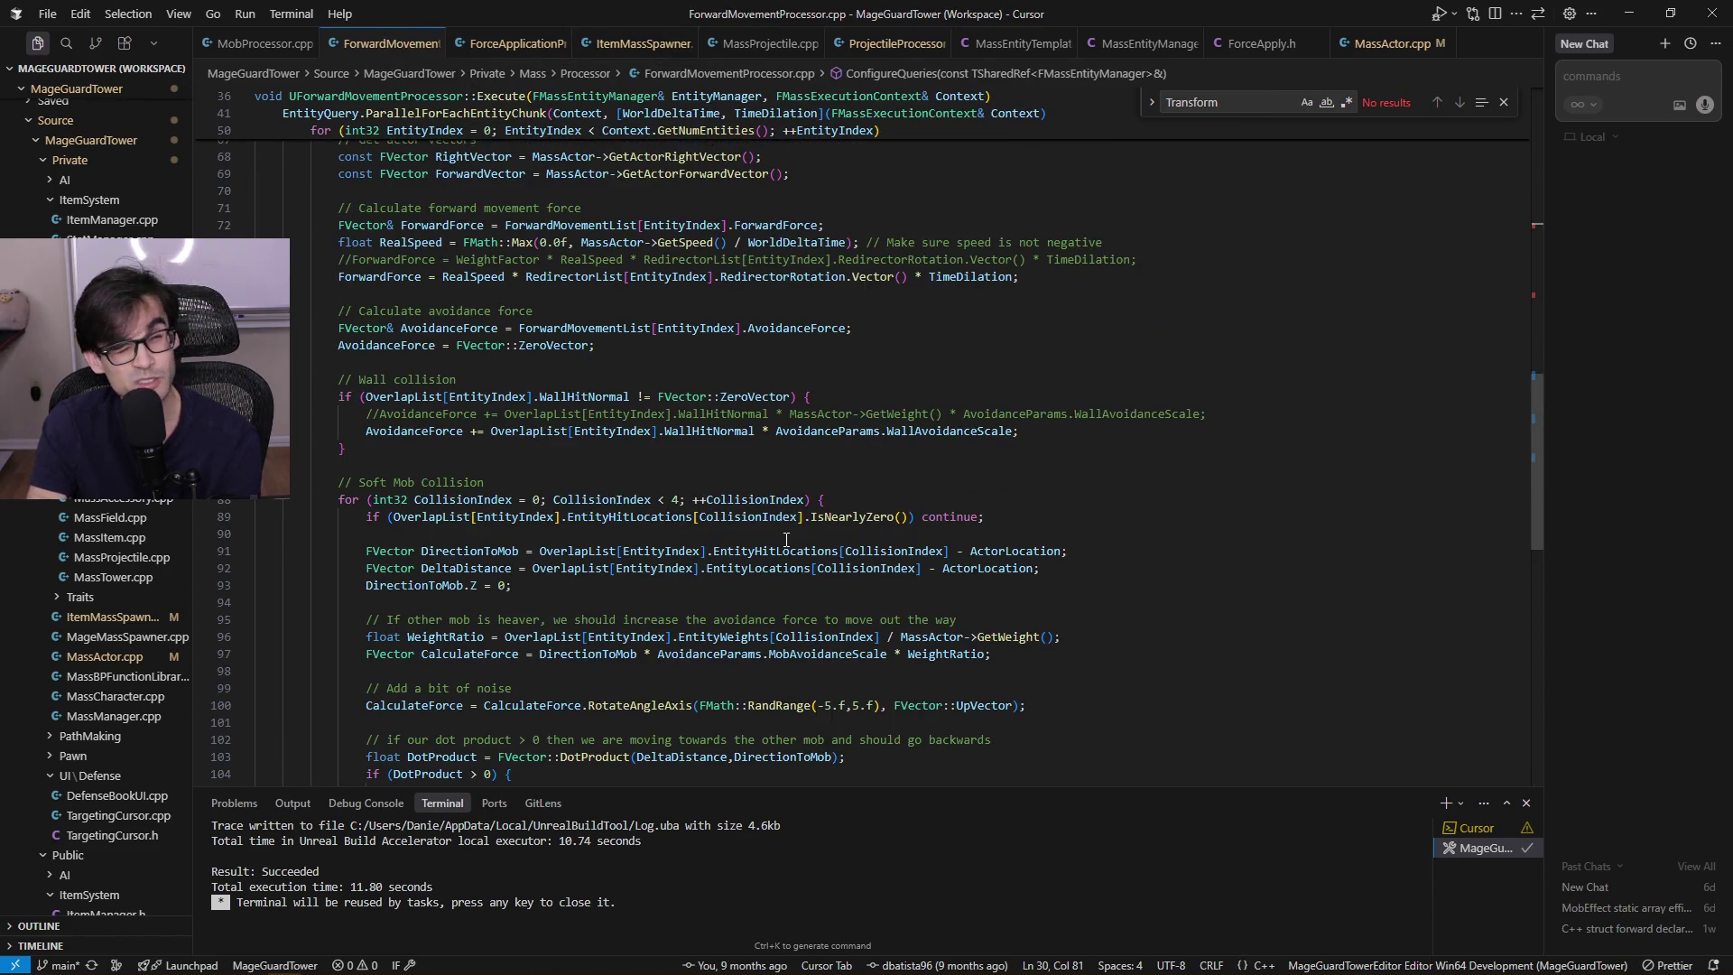
key("ctrl+Page_Down")
key("ctrl+Page_Down")
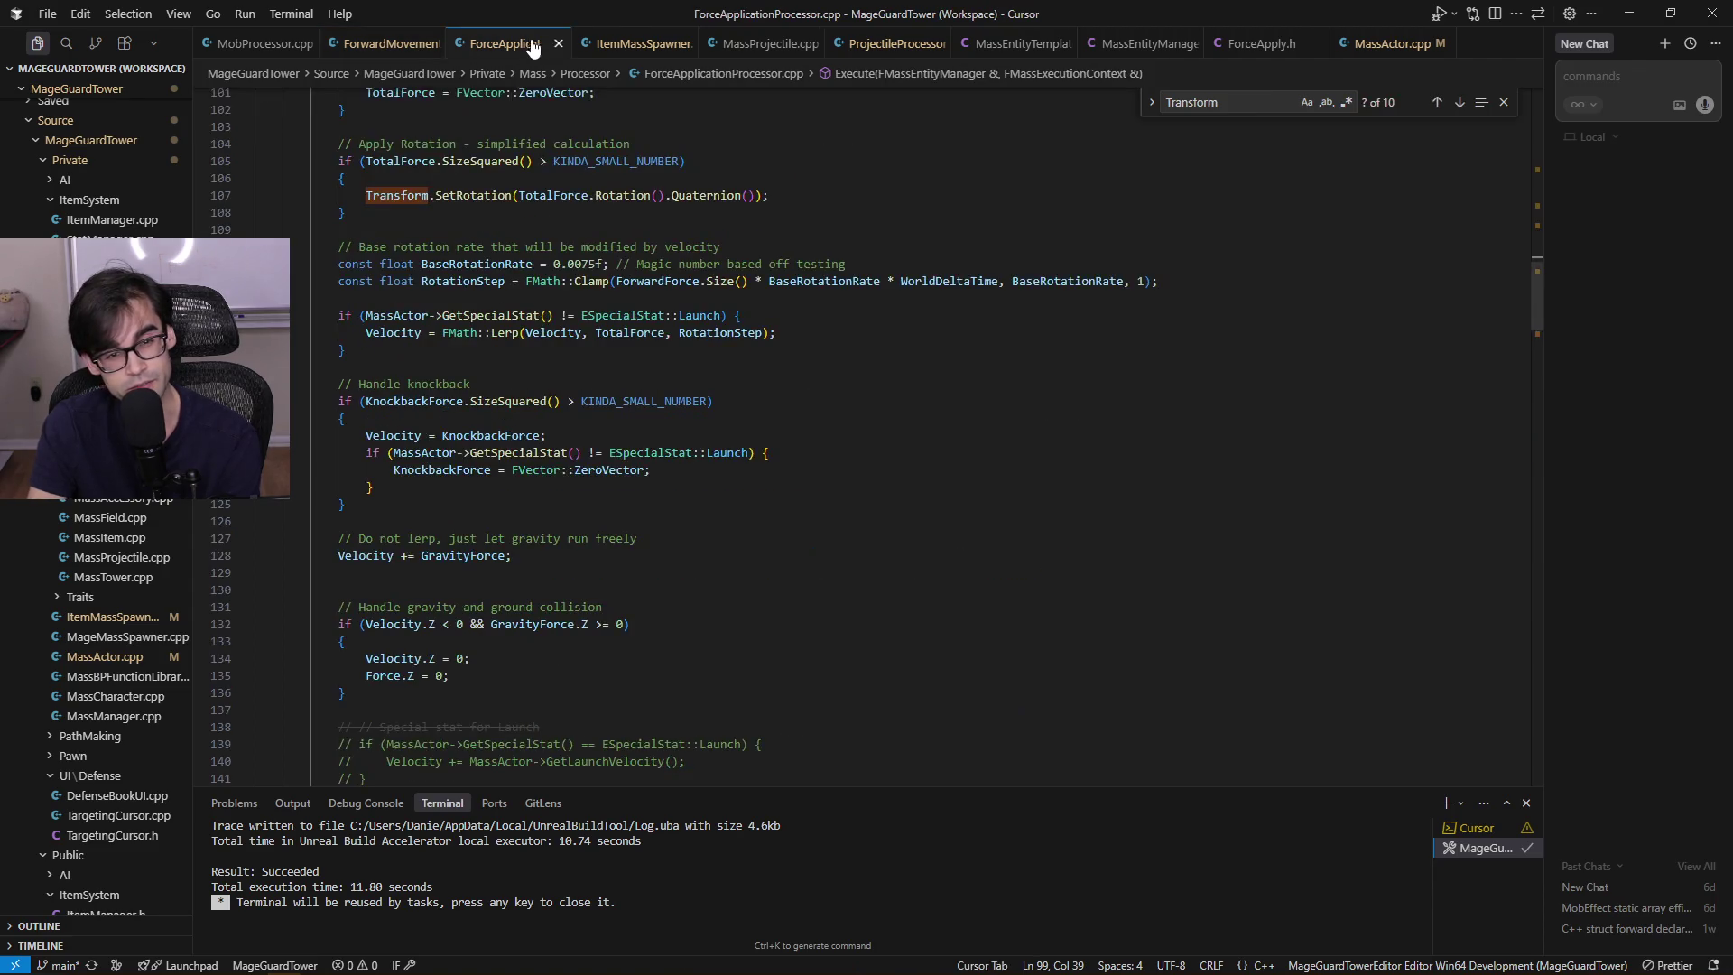
scroll(679, 383, "down", 15)
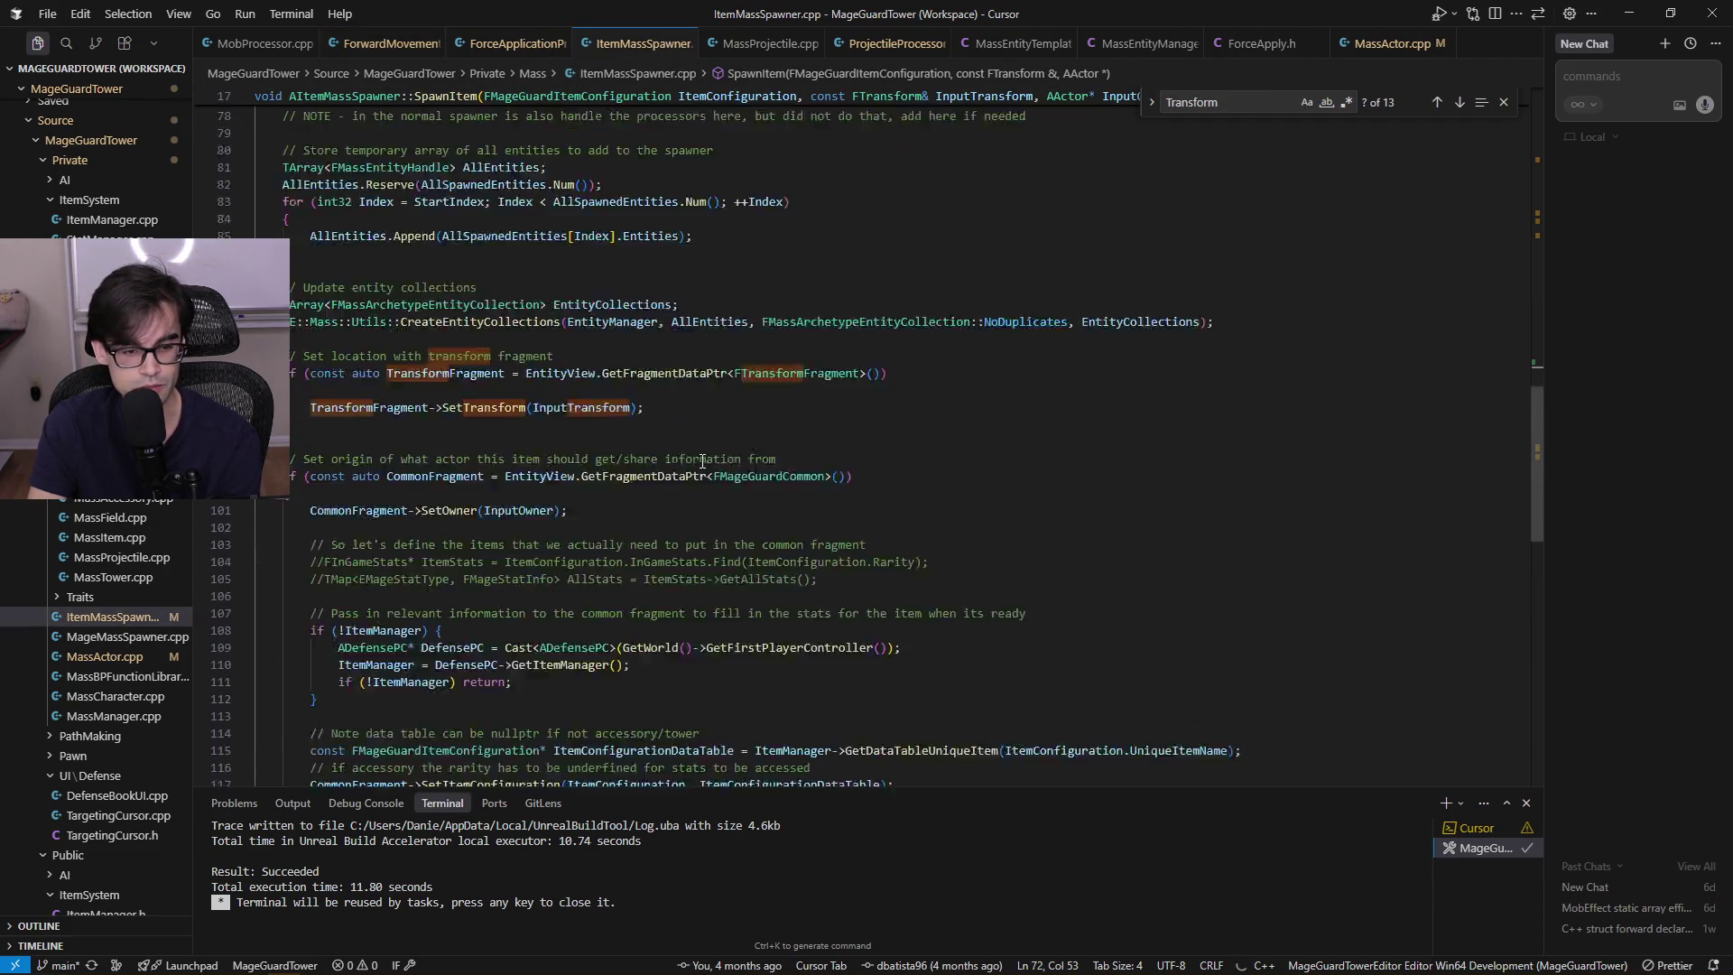
scroll(703, 458, "up", 3)
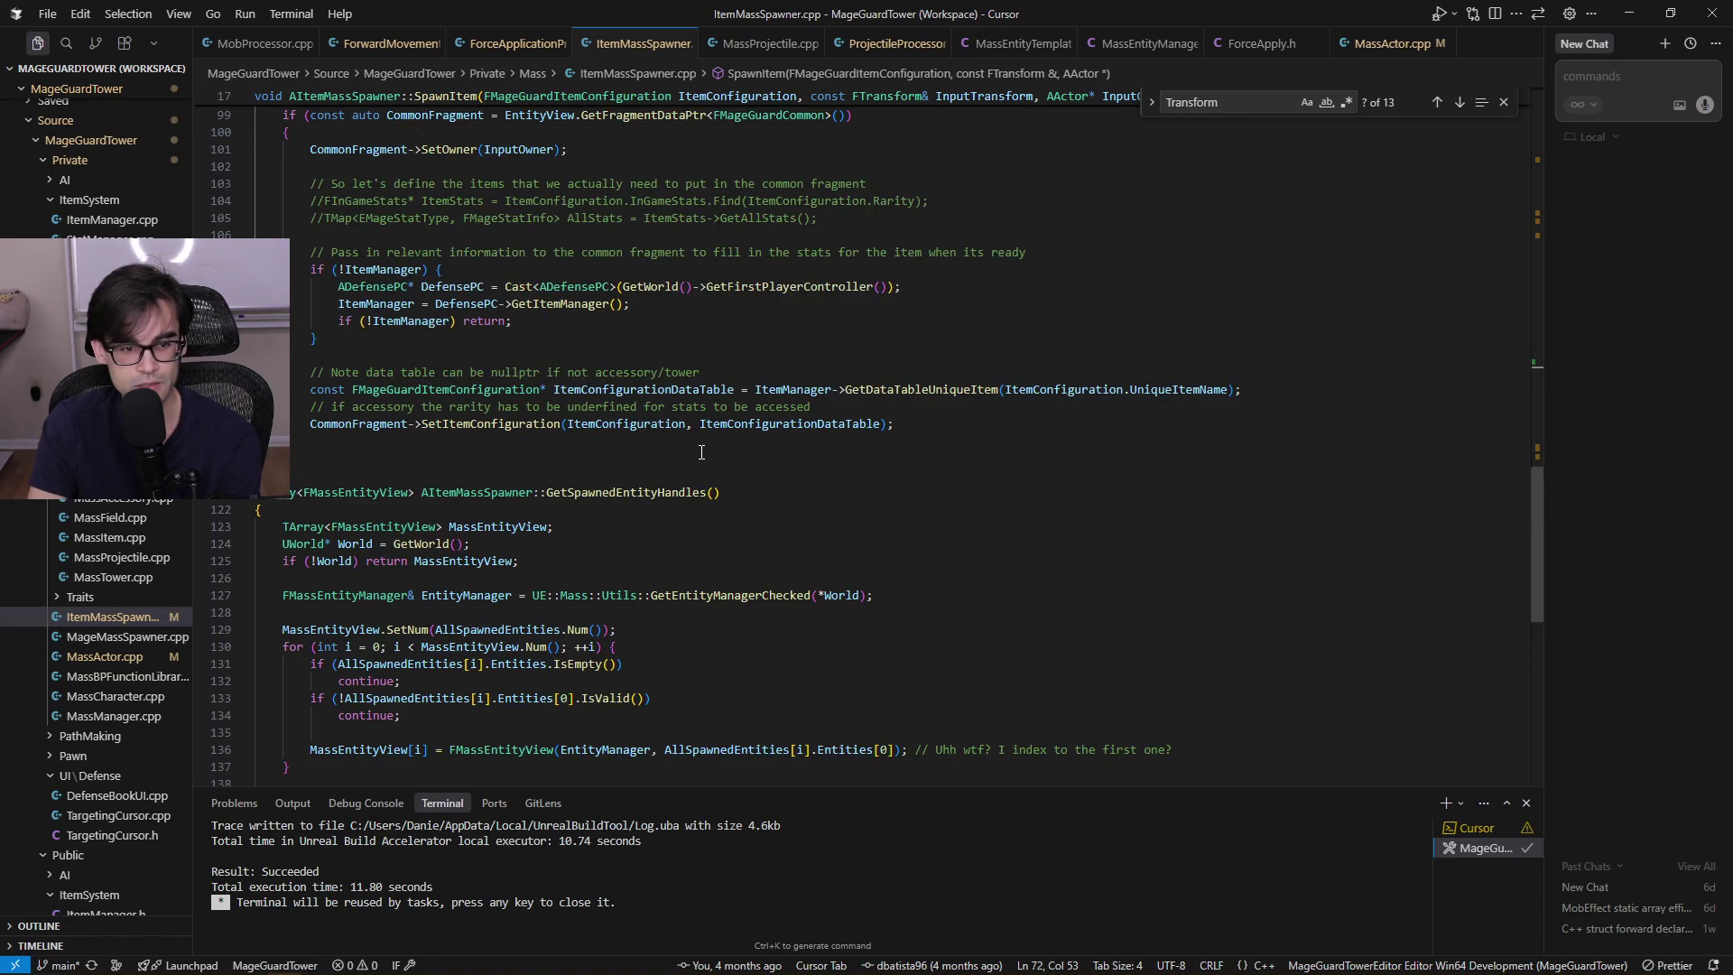
scroll(701, 451, "up", 8)
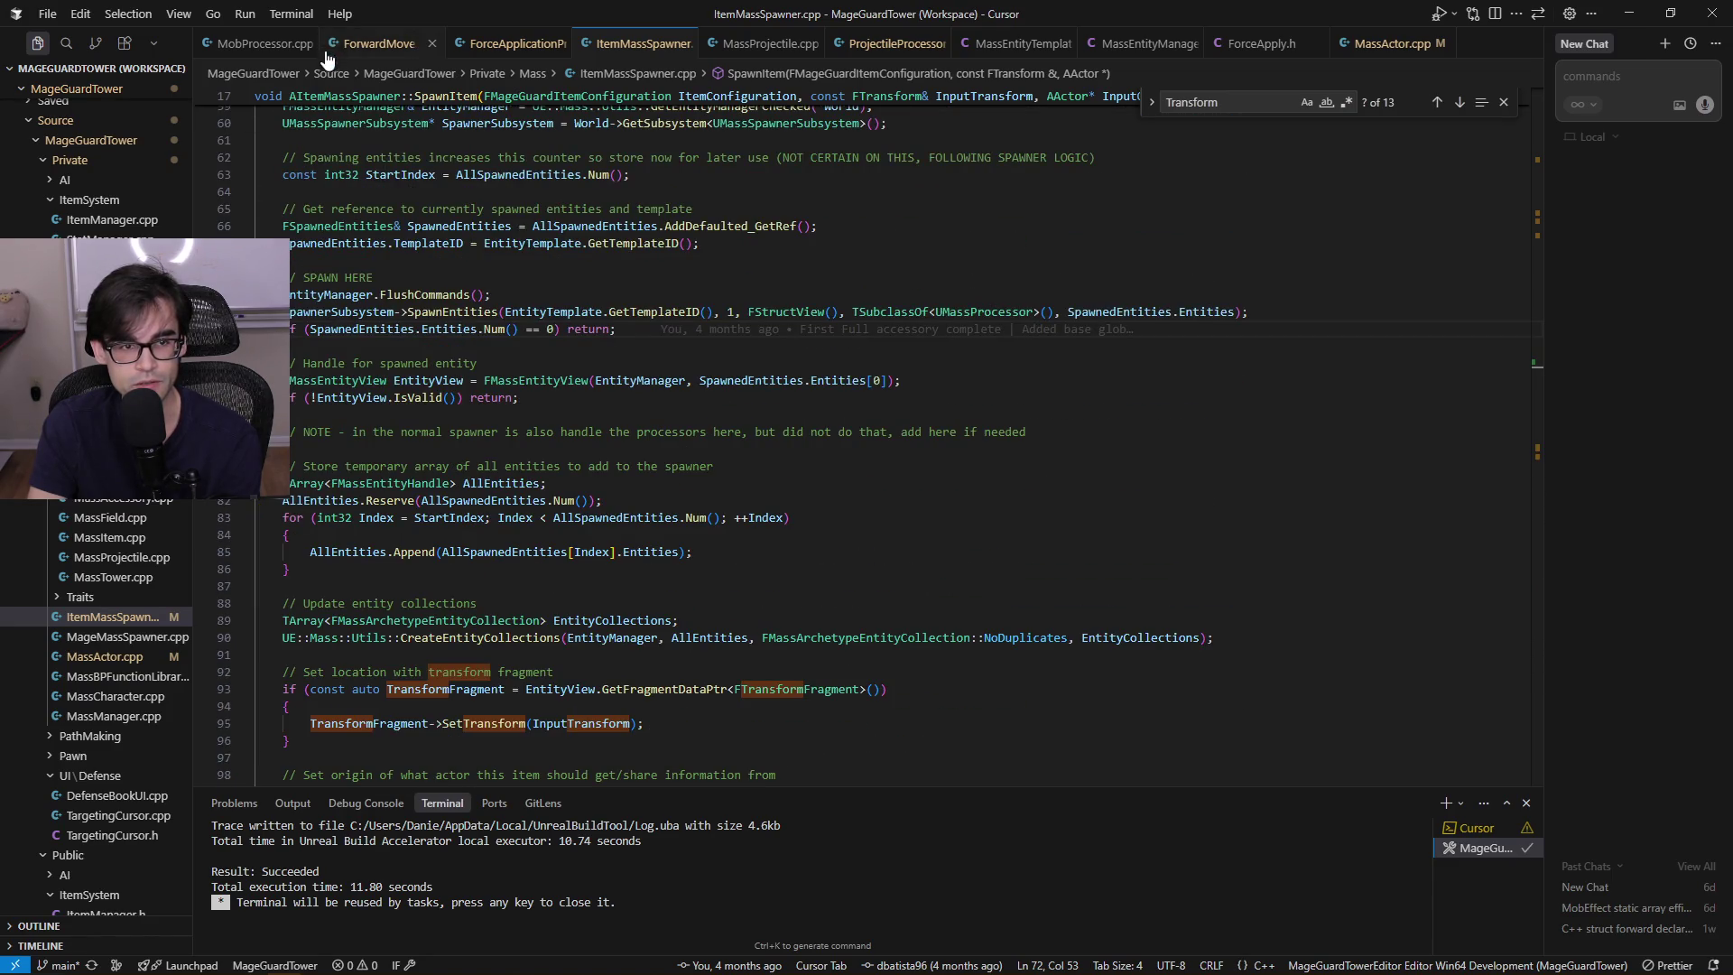
Open ForceApplicationProcessor.cpp and place the caret in the ground-gravity multiplier on line 216
left_click(325, 47)
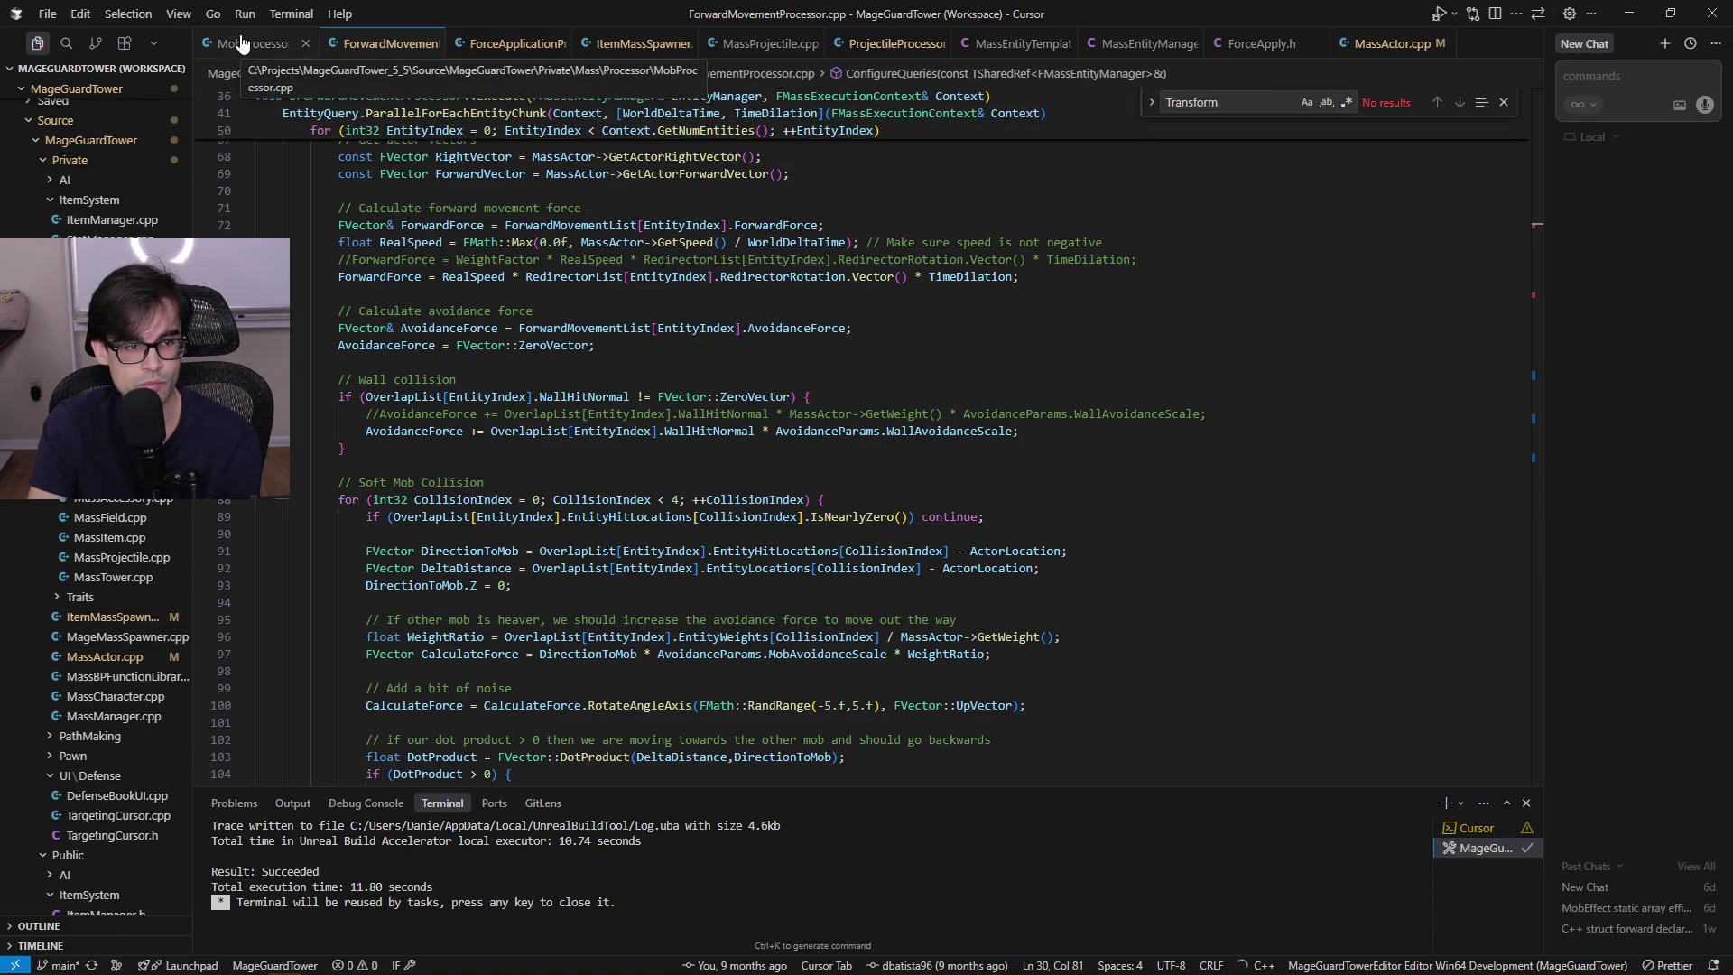
left_click(512, 44)
scroll(658, 671, "down", 13)
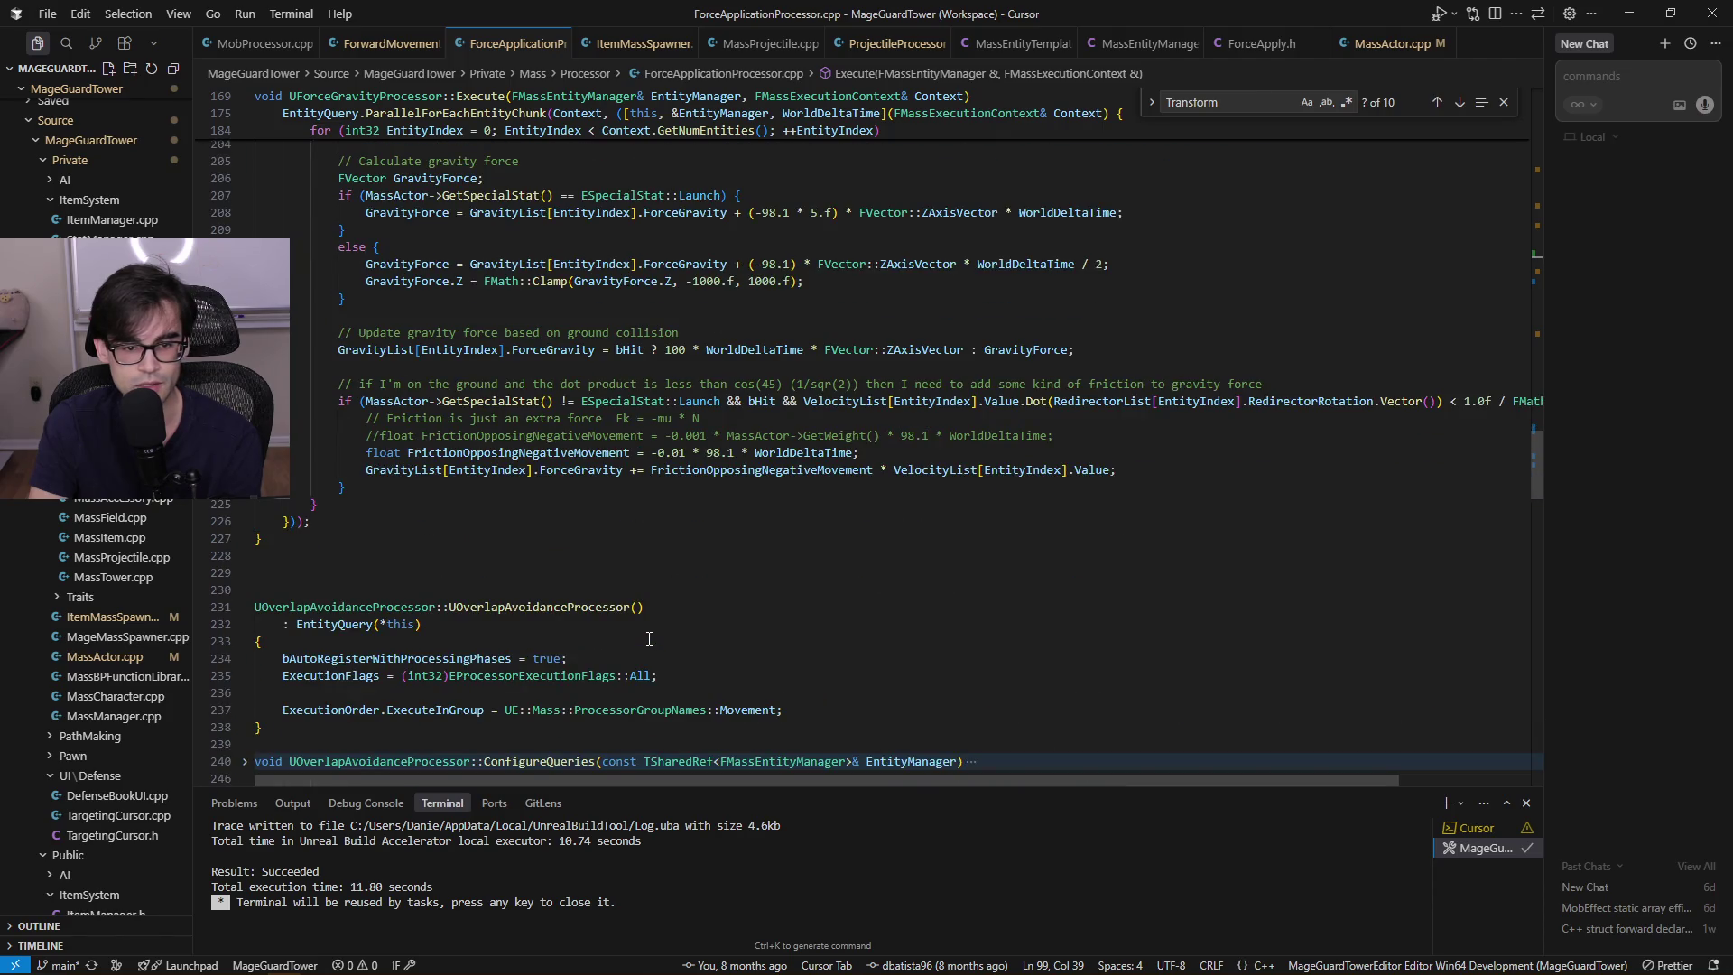
scroll(649, 639, "up", 2)
left_click(686, 483)
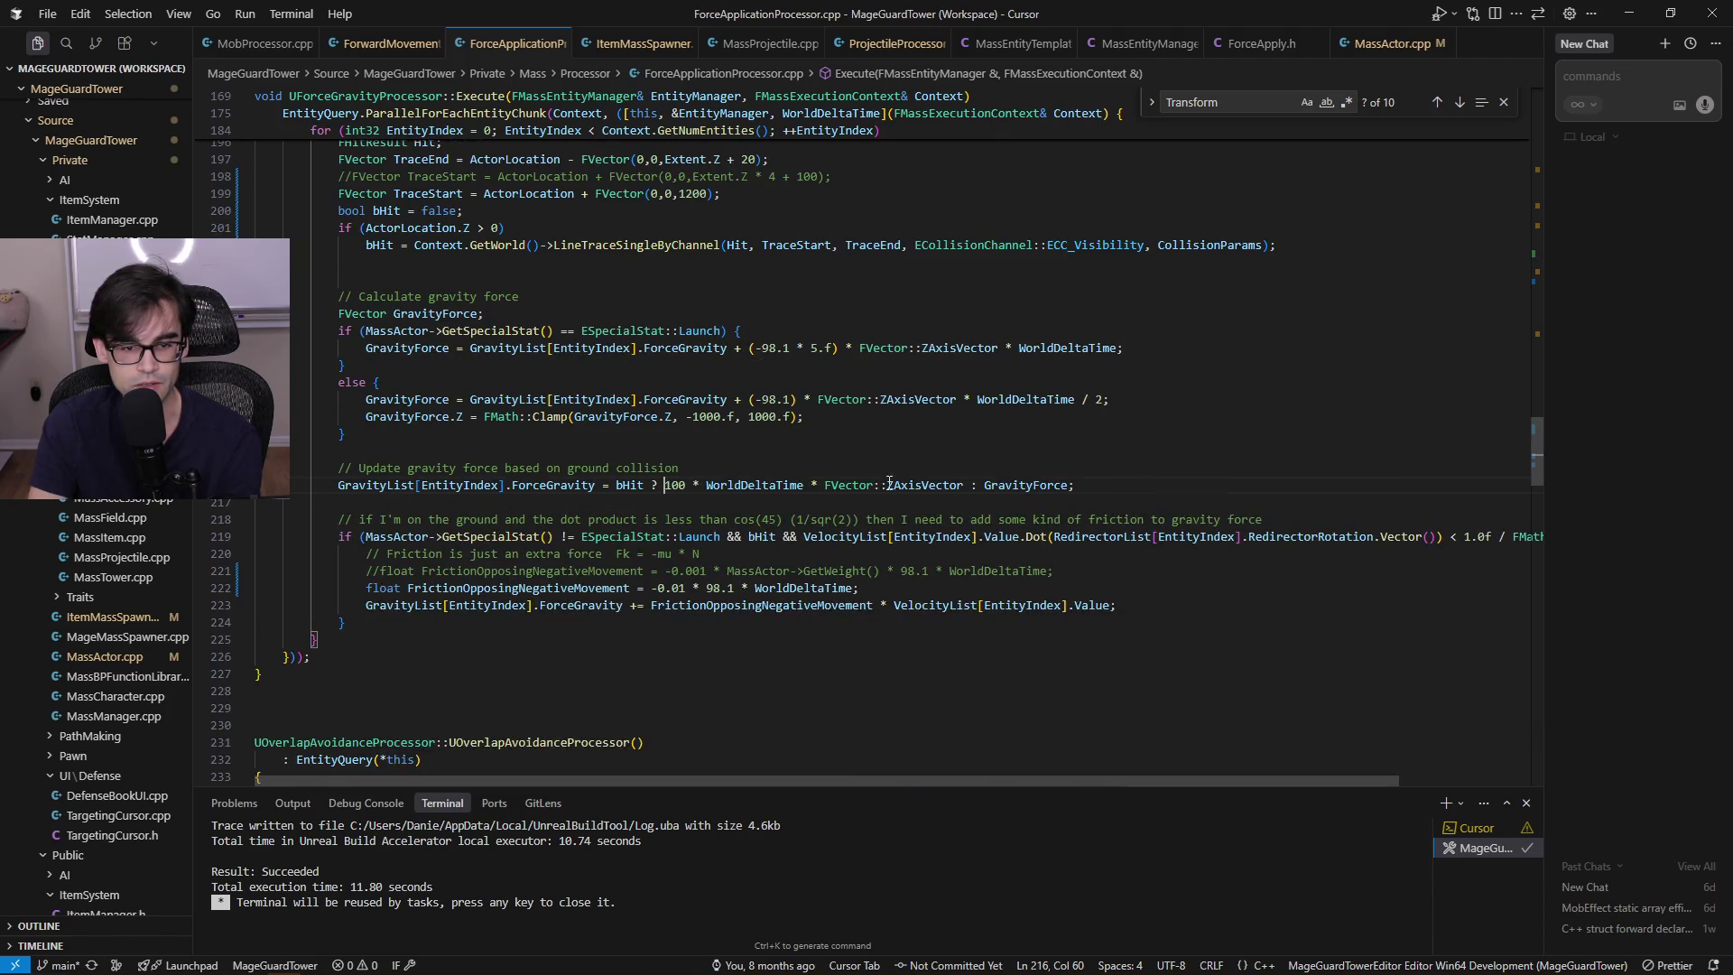
Change the ground gravity multiplier from 100 to 1000, save, and live-compile it in Unreal
key("Right")
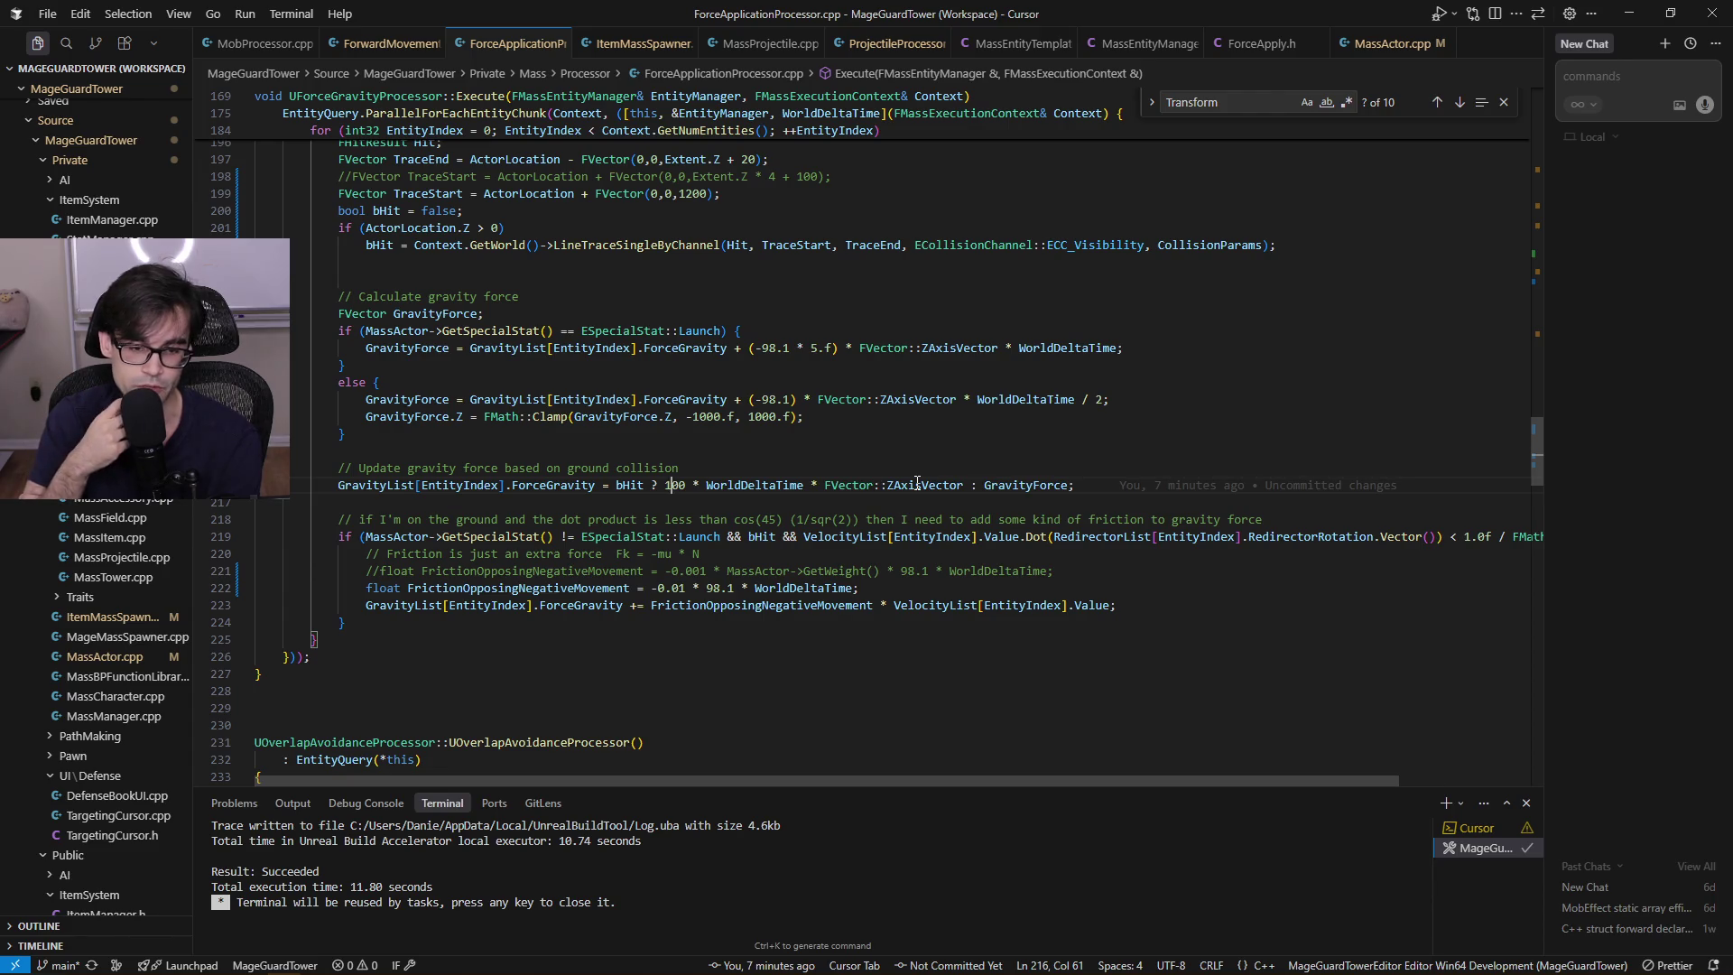
type("0")
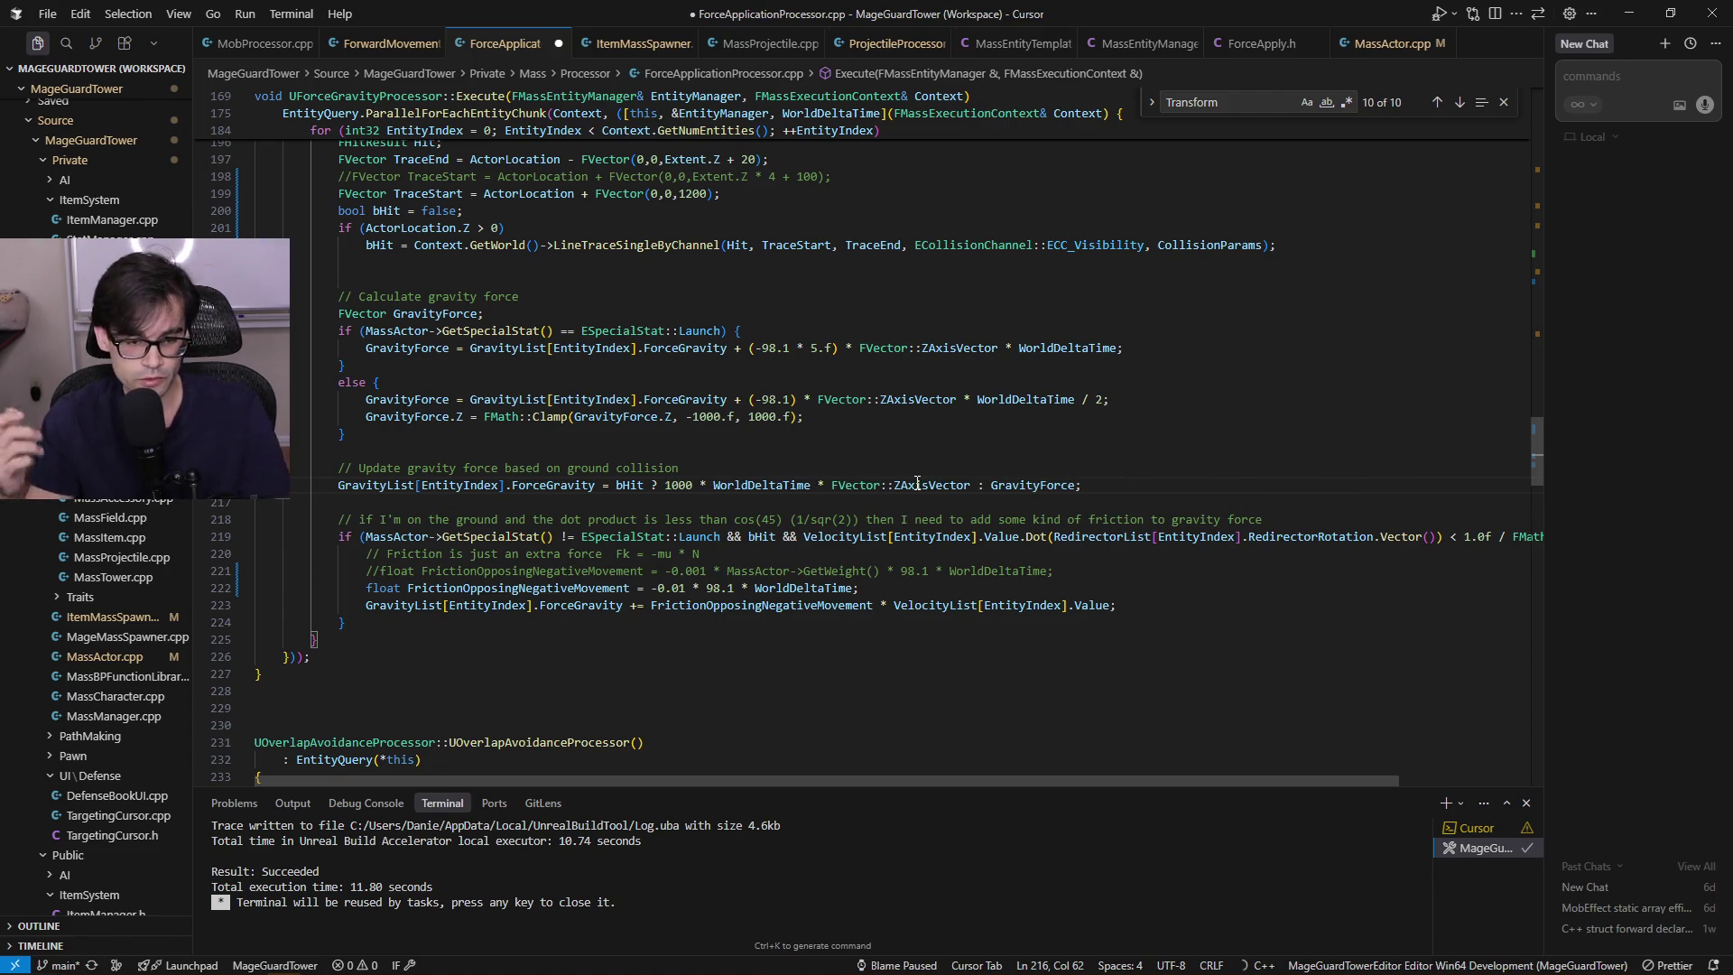
key("ctrl+s")
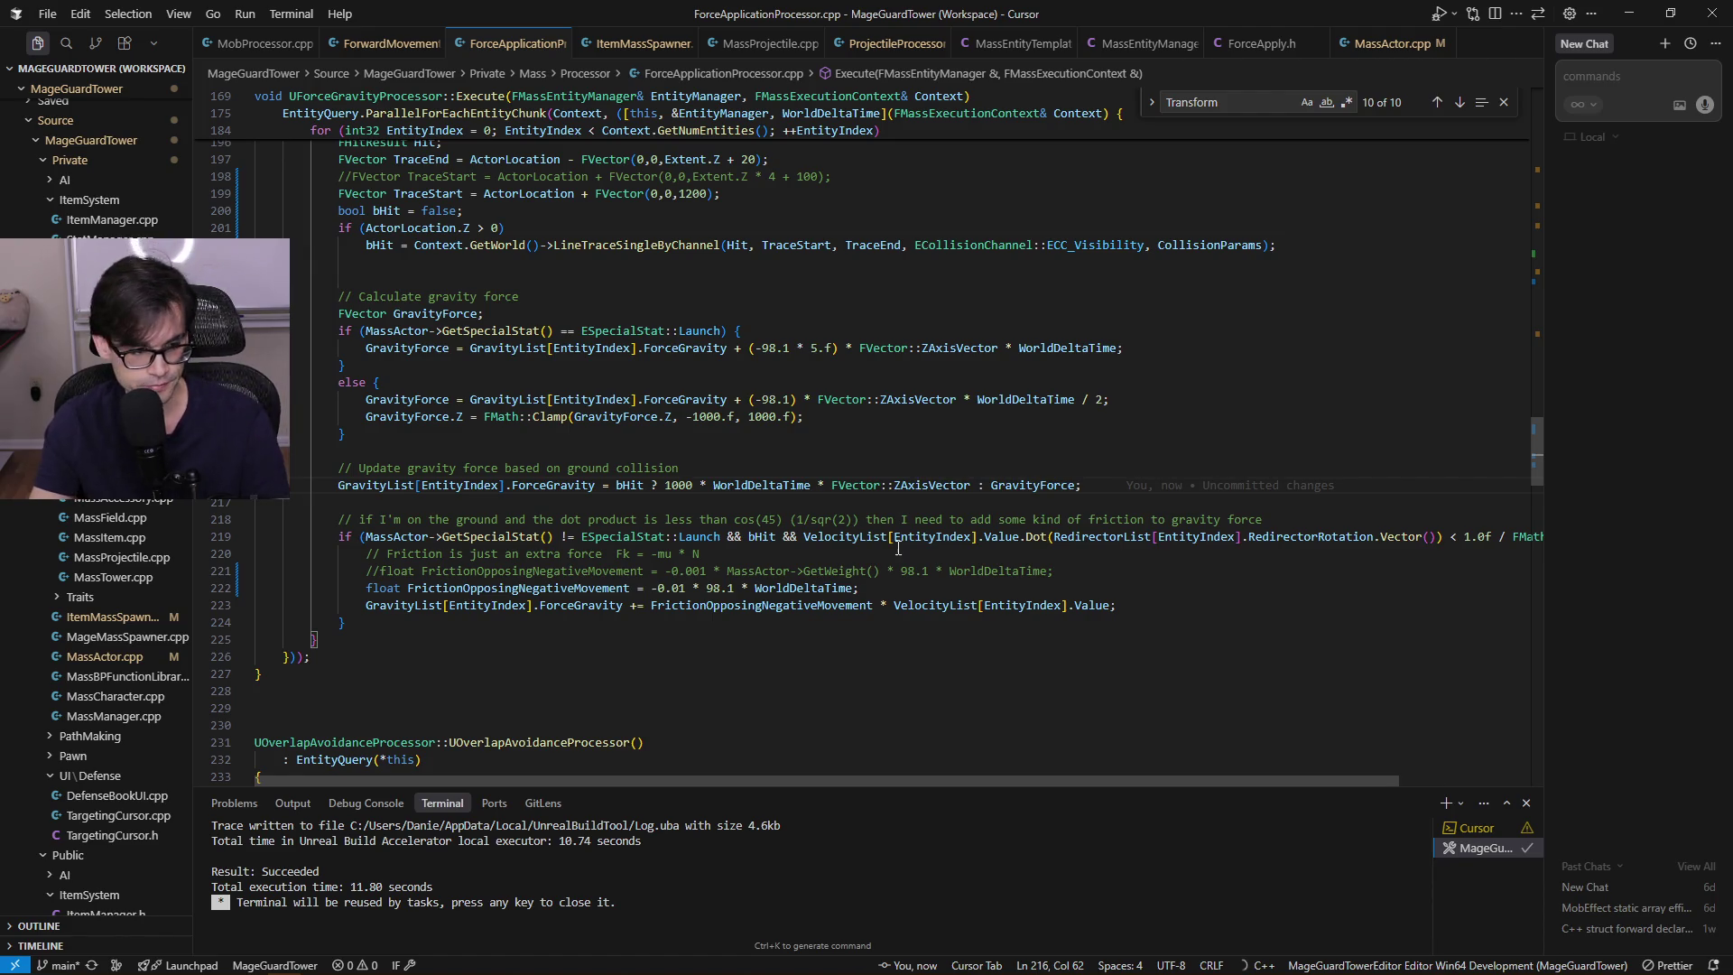
left_click(767, 488)
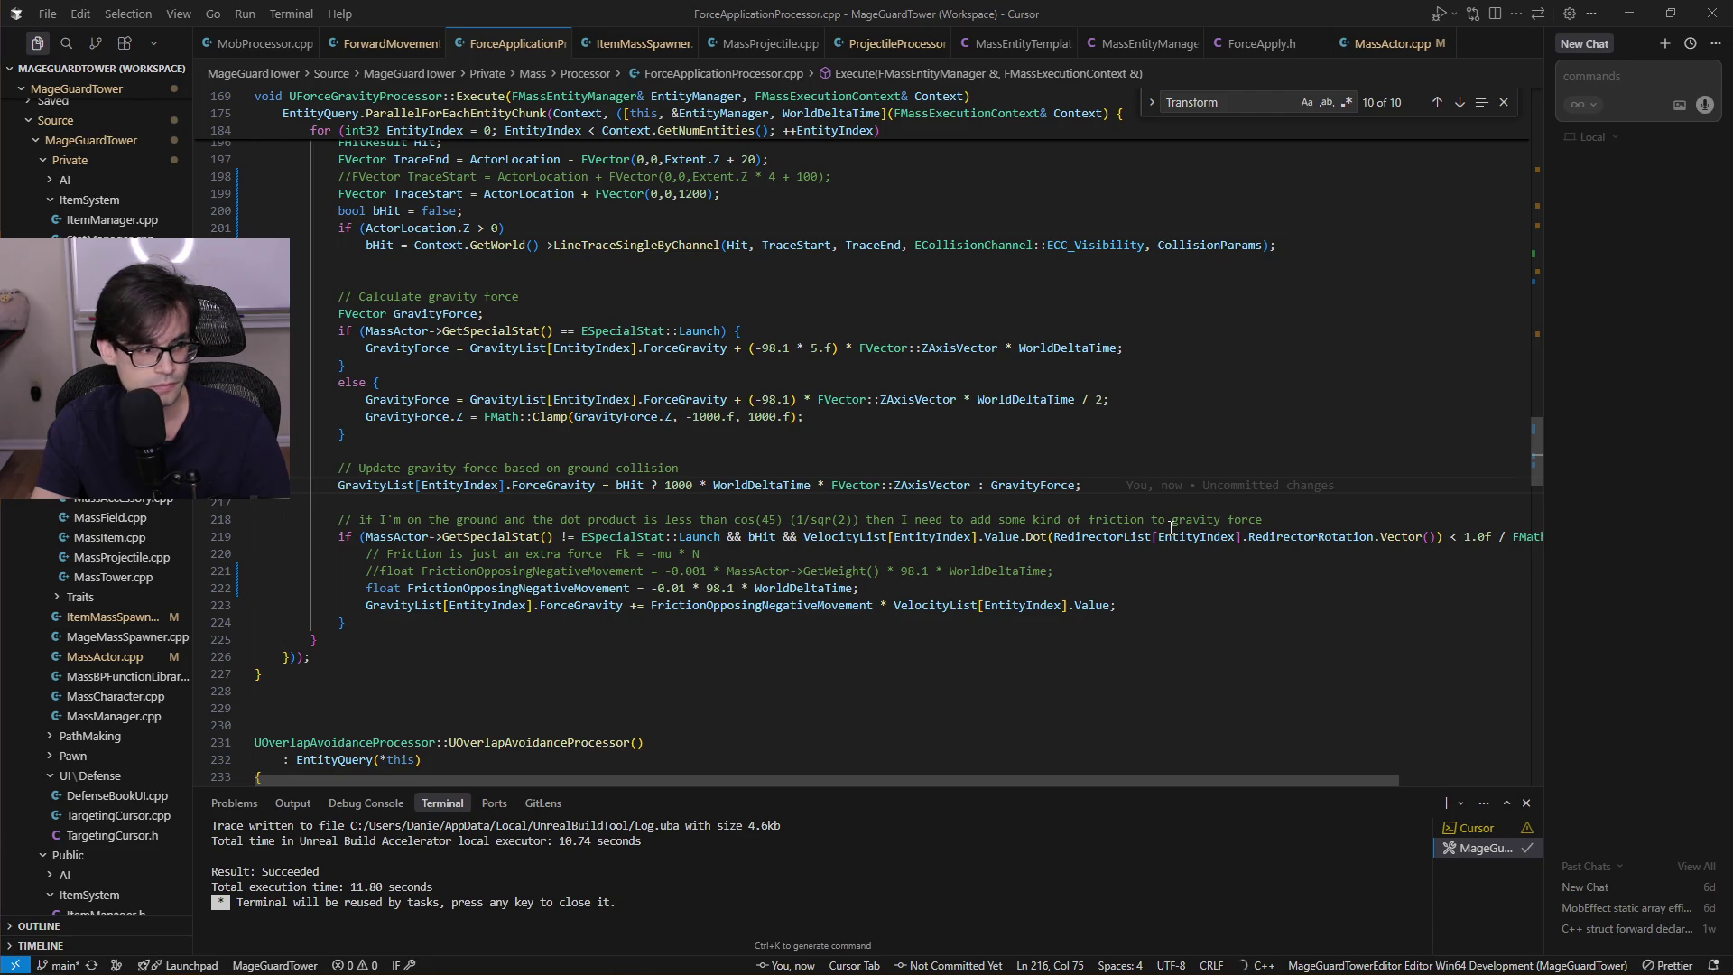
key("alt+Tab")
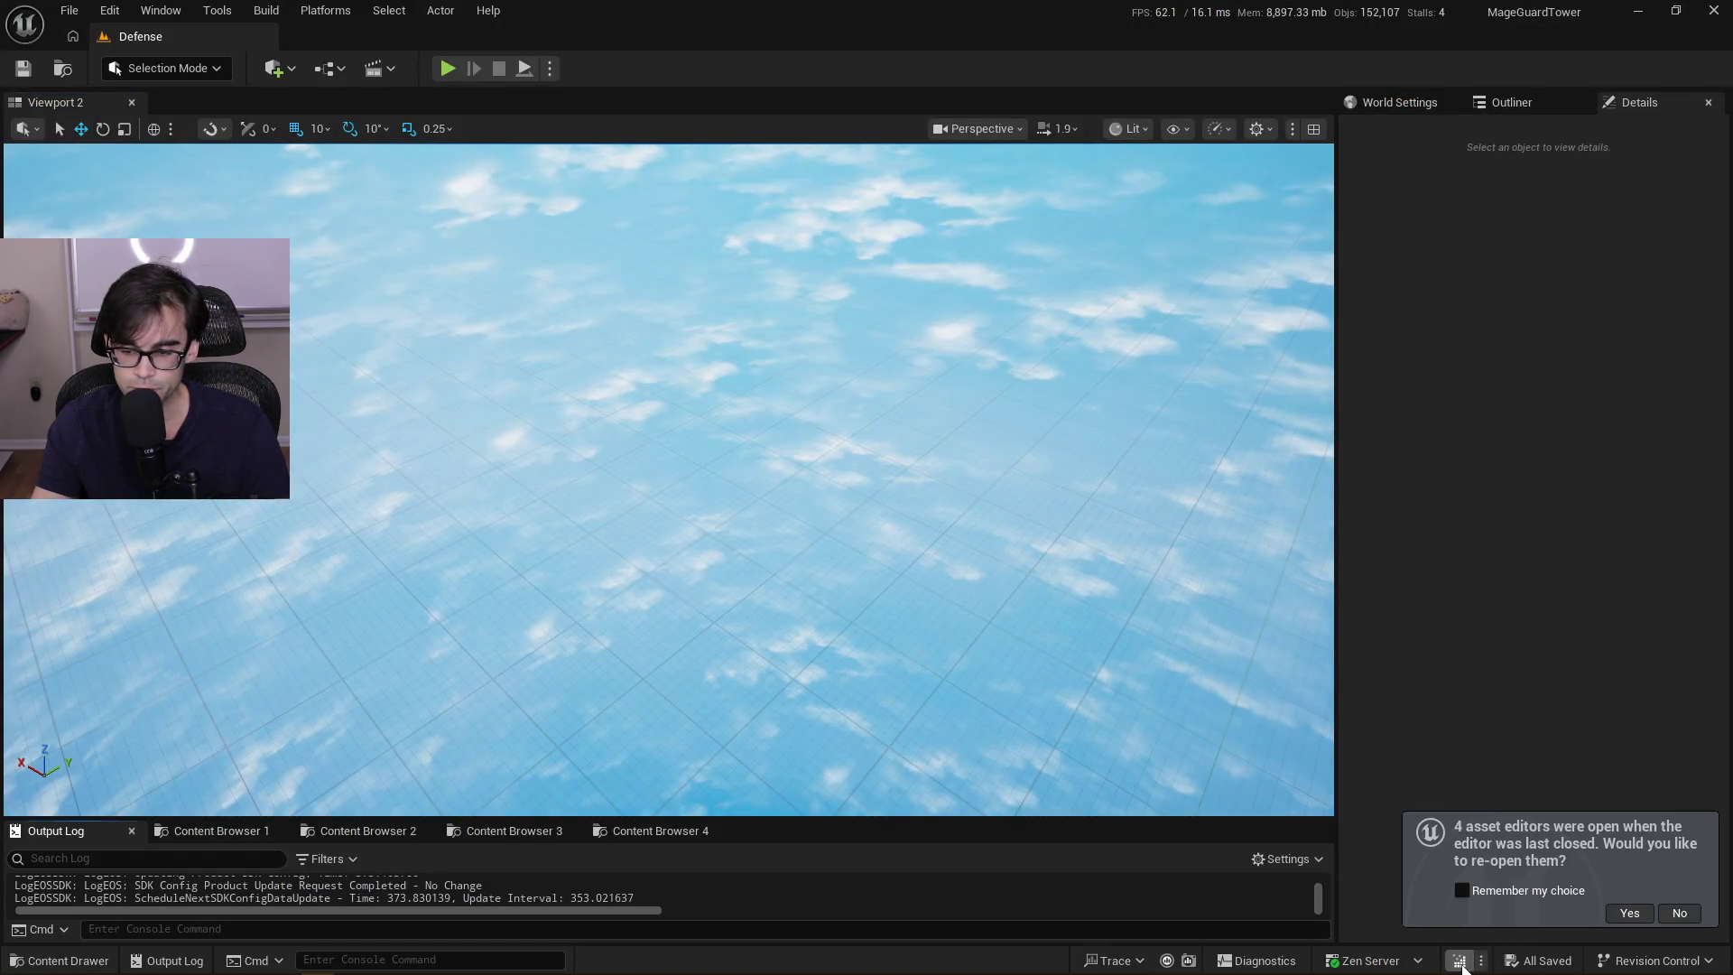
left_click(1459, 961)
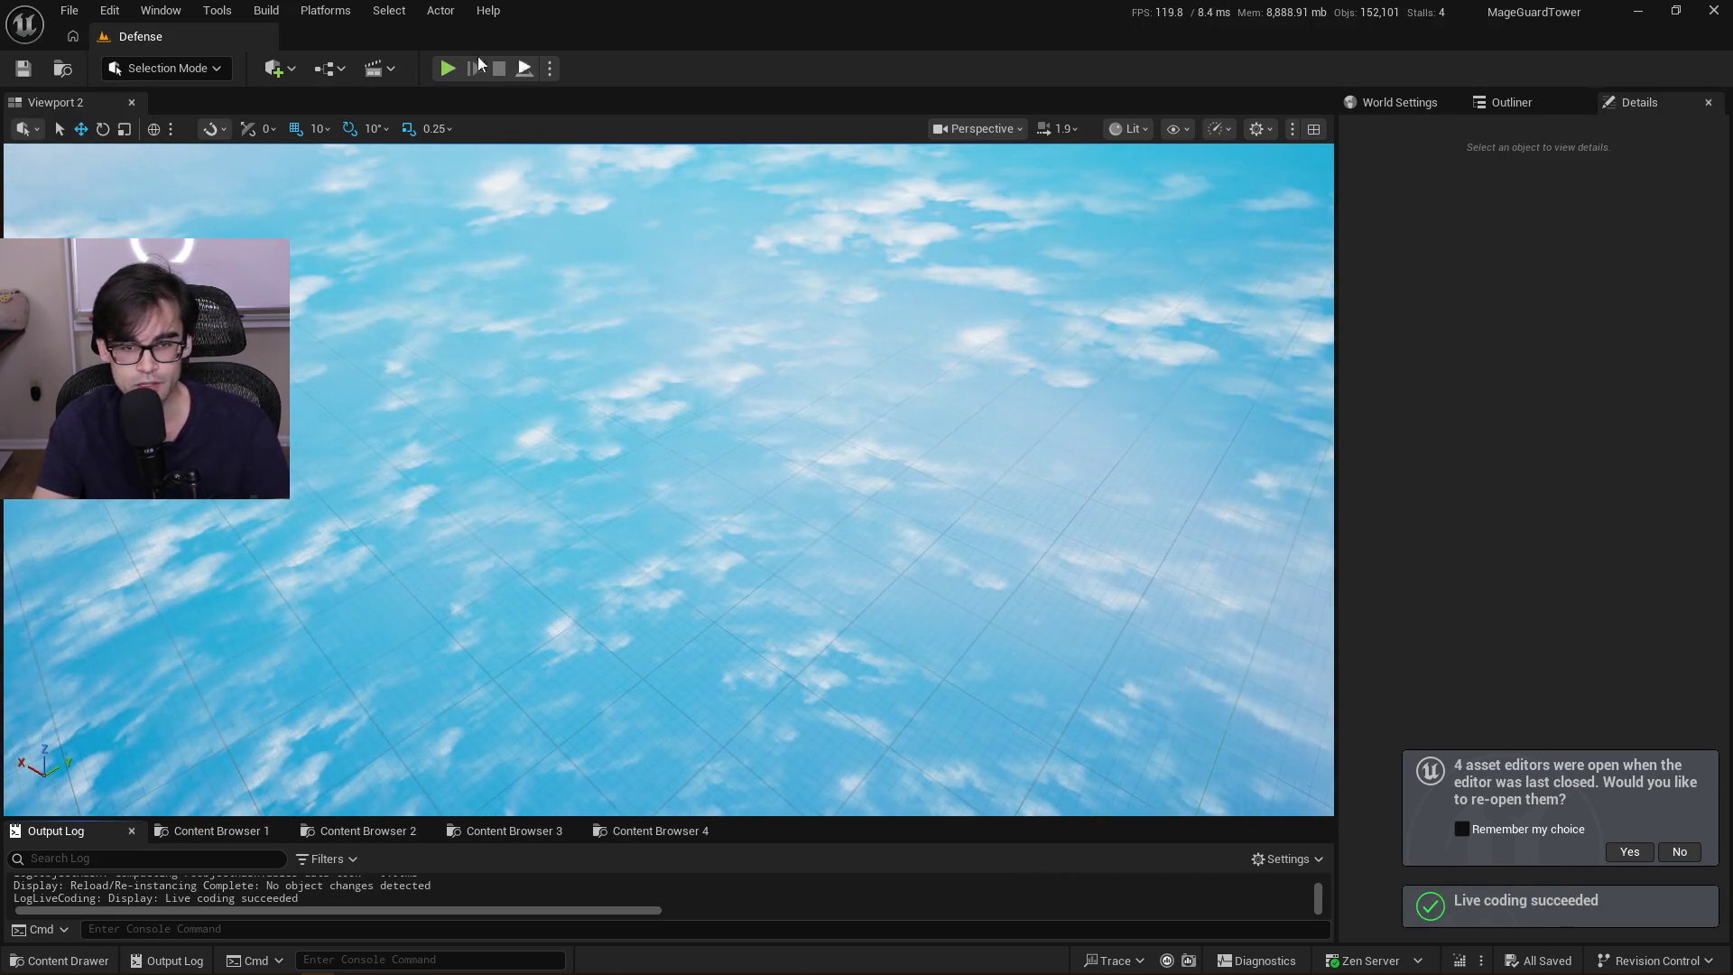
Playtest the Defense level with the 1000 ground-gravity multiplier, then stop the session
left_click(447, 69)
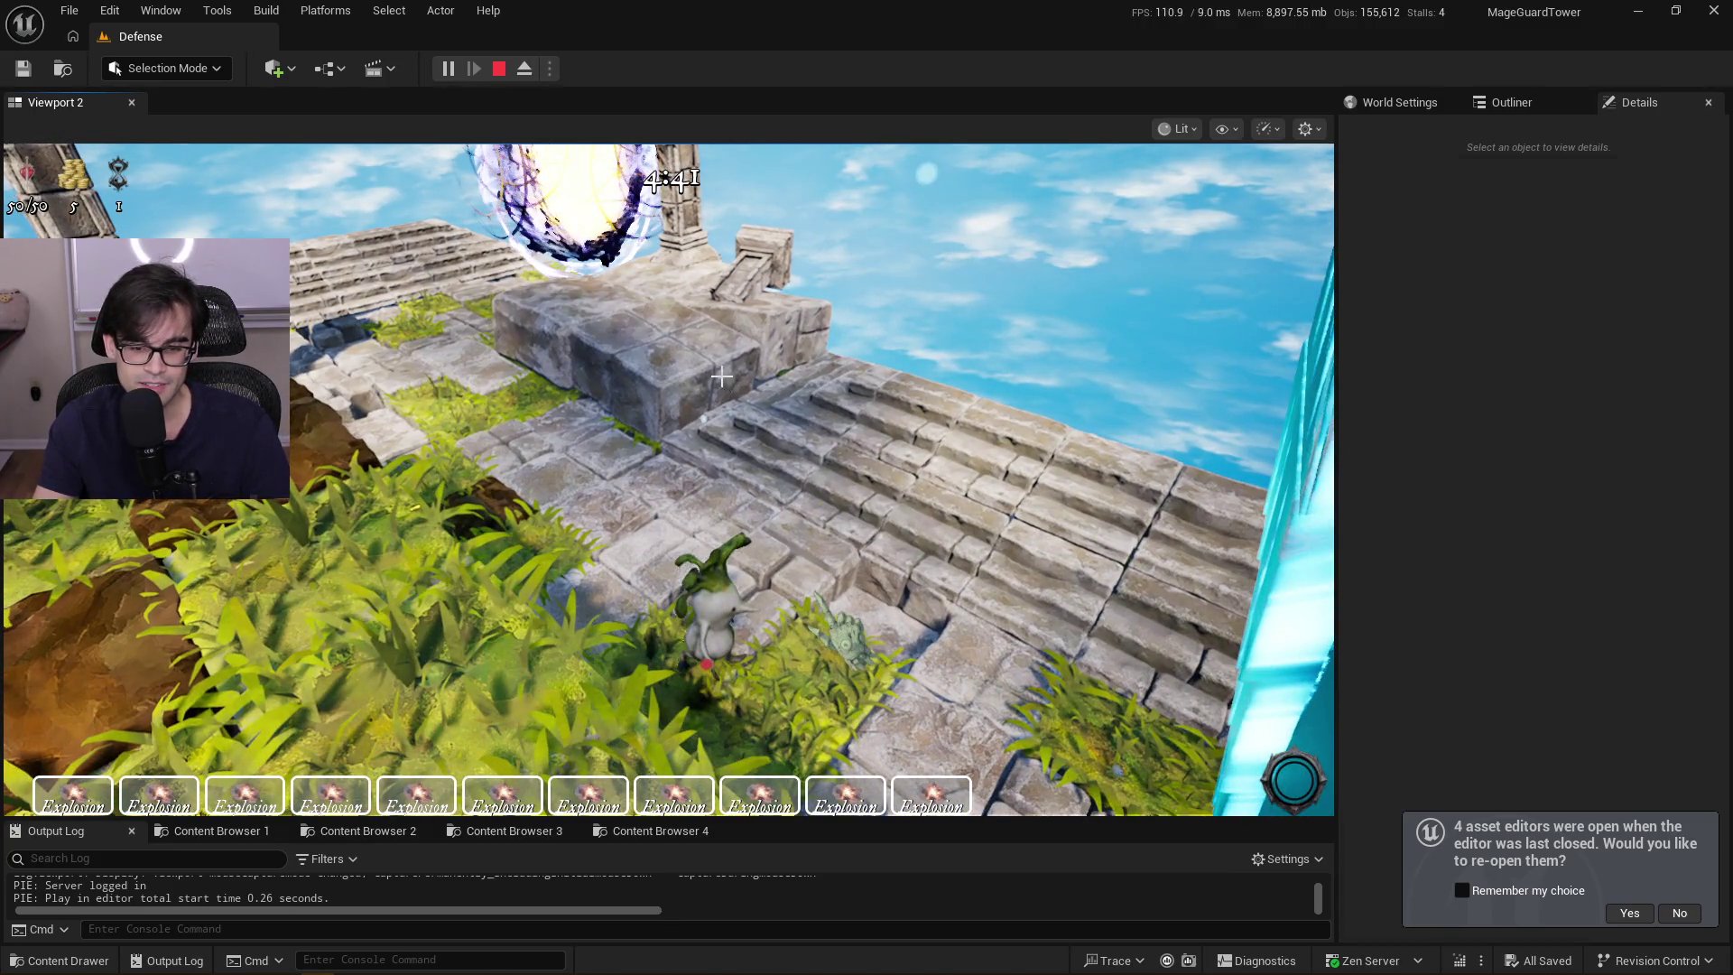
key("Escape")
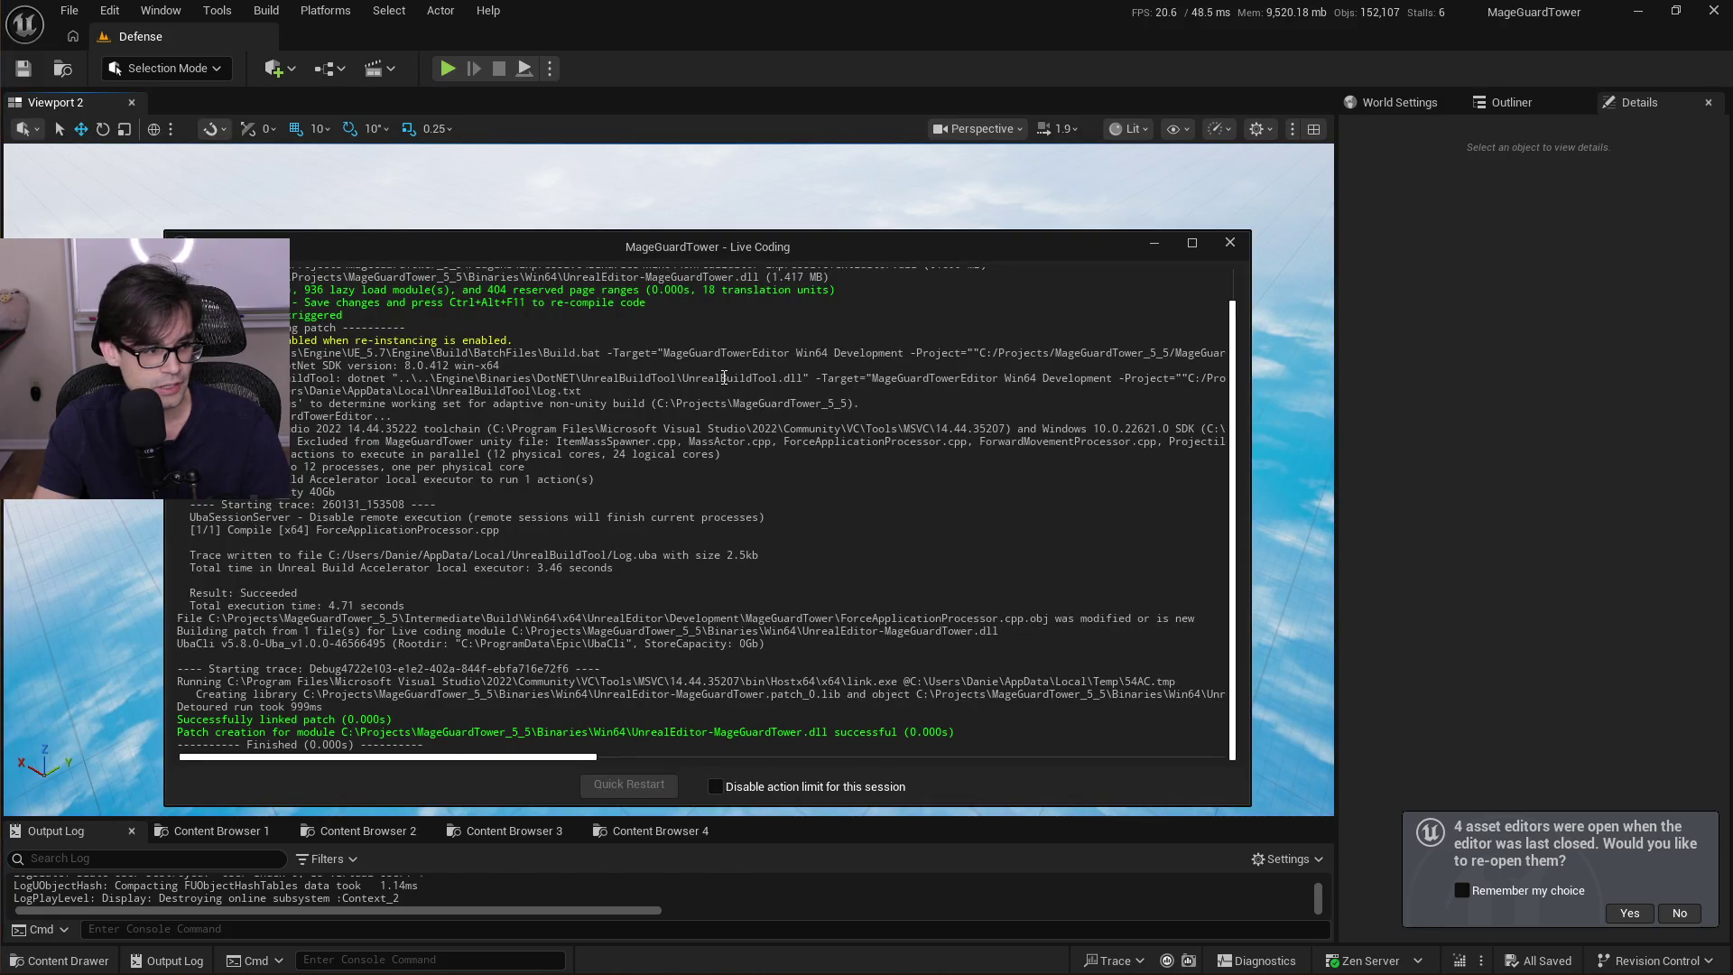
In Cursor, trim line 216's ground-gravity multiplier from 1000 back to 100
key("alt+Tab")
left_click(685, 485)
key("BackSpace")
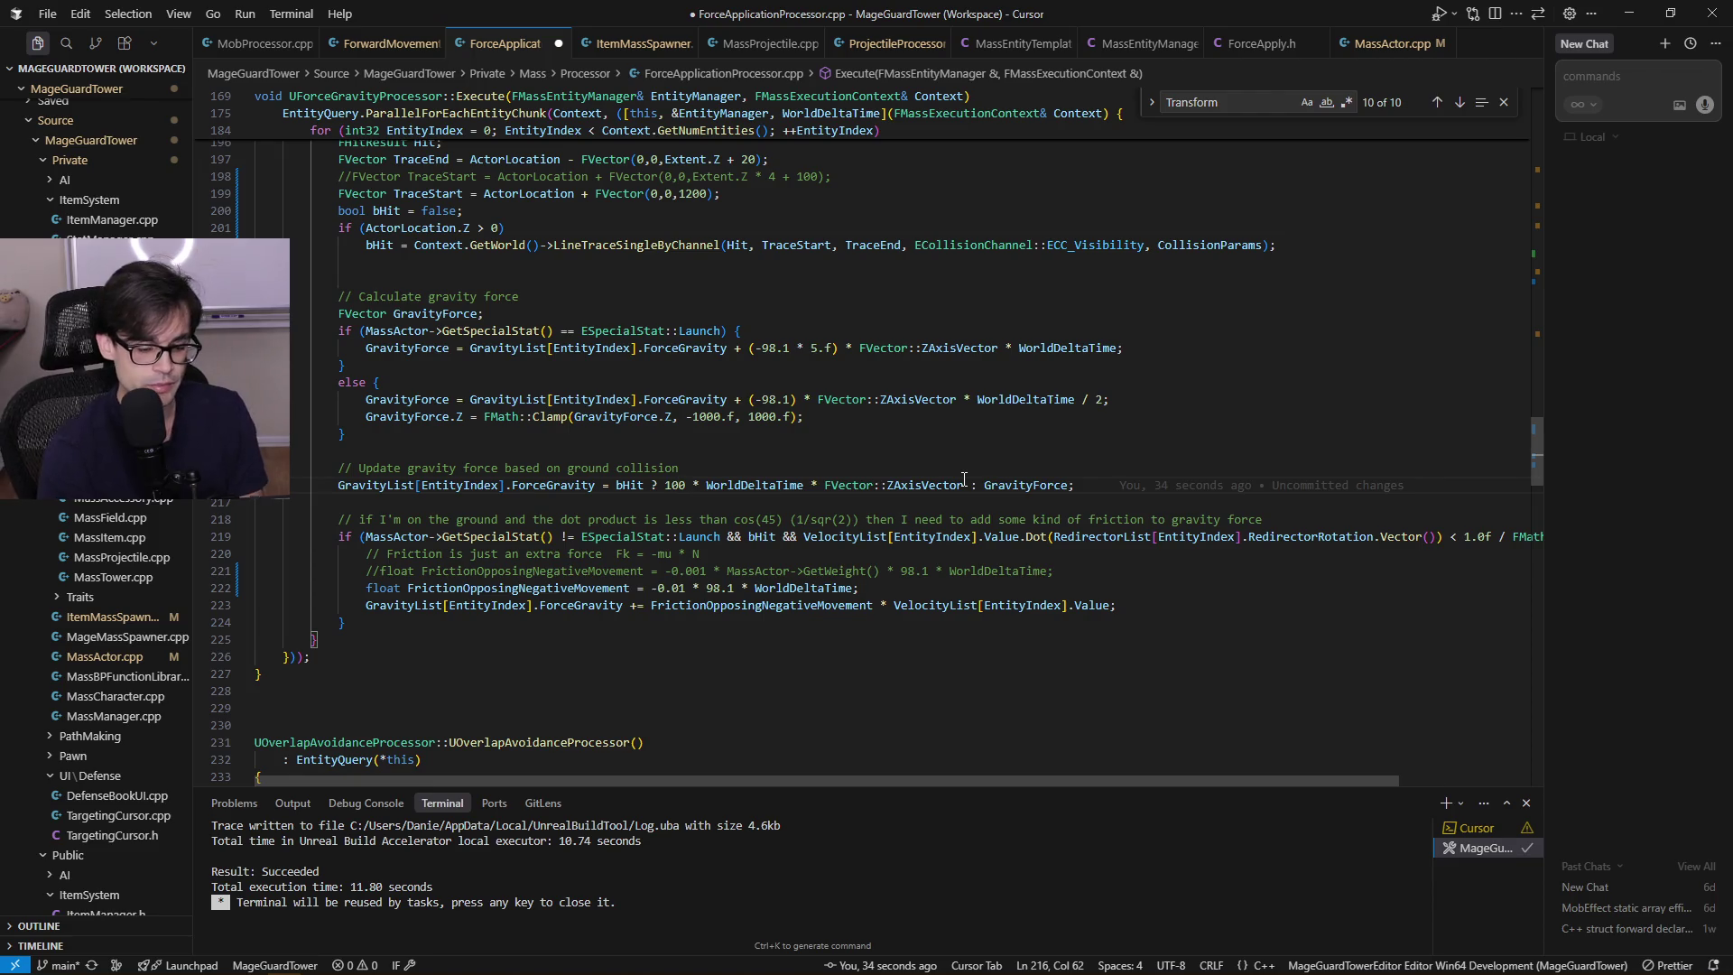
Reduce the multiplier from 100 to 10 and save ForceApplicationProcessor.cpp
key("BackSpace")
key("ctrl+s")
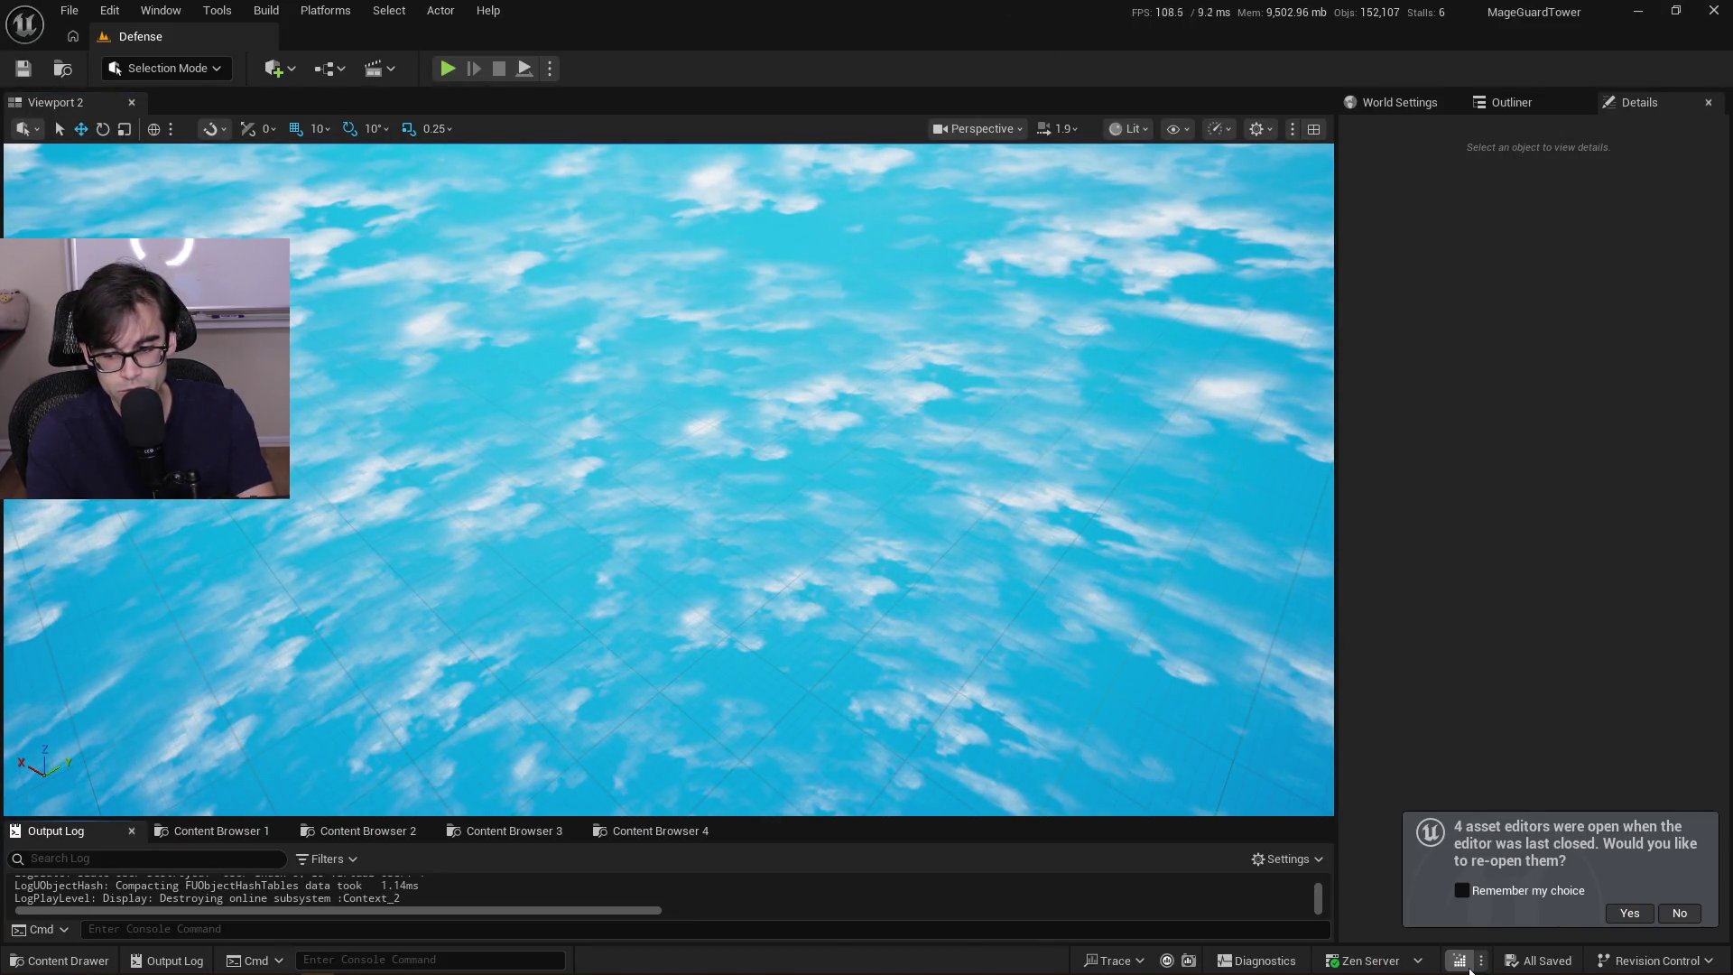
Live-compile the multiplier-10 change, start Play, and close the spellbook to enter the game
left_click(1464, 962)
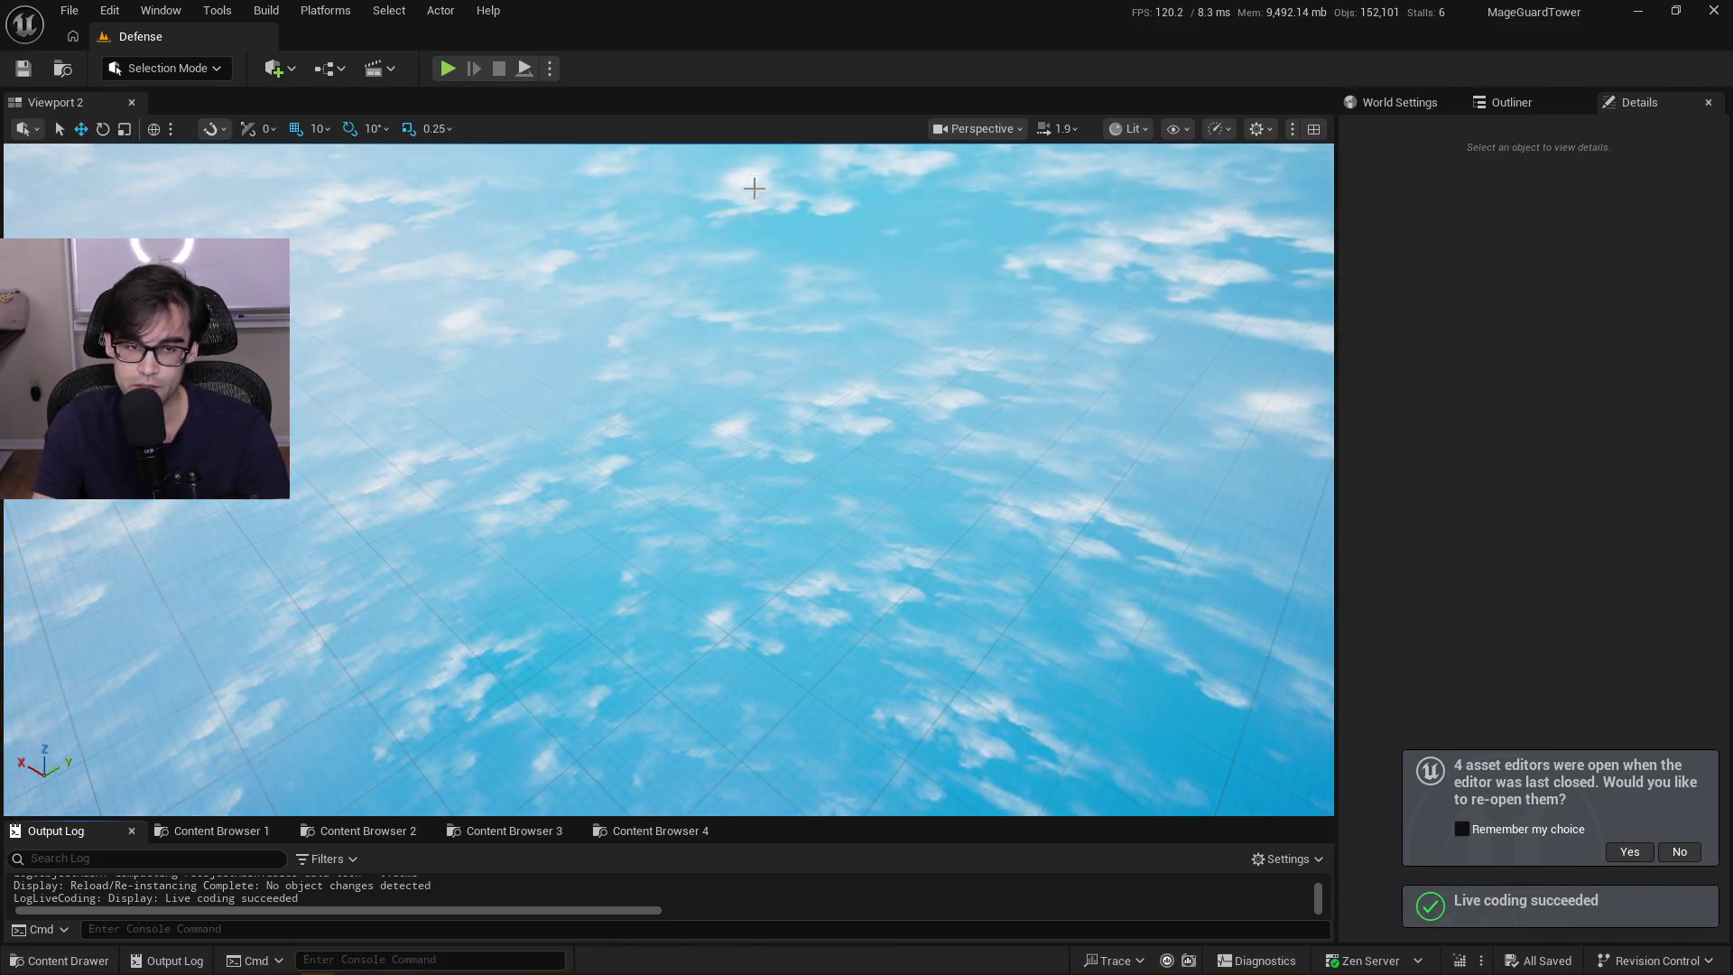
left_click(445, 69)
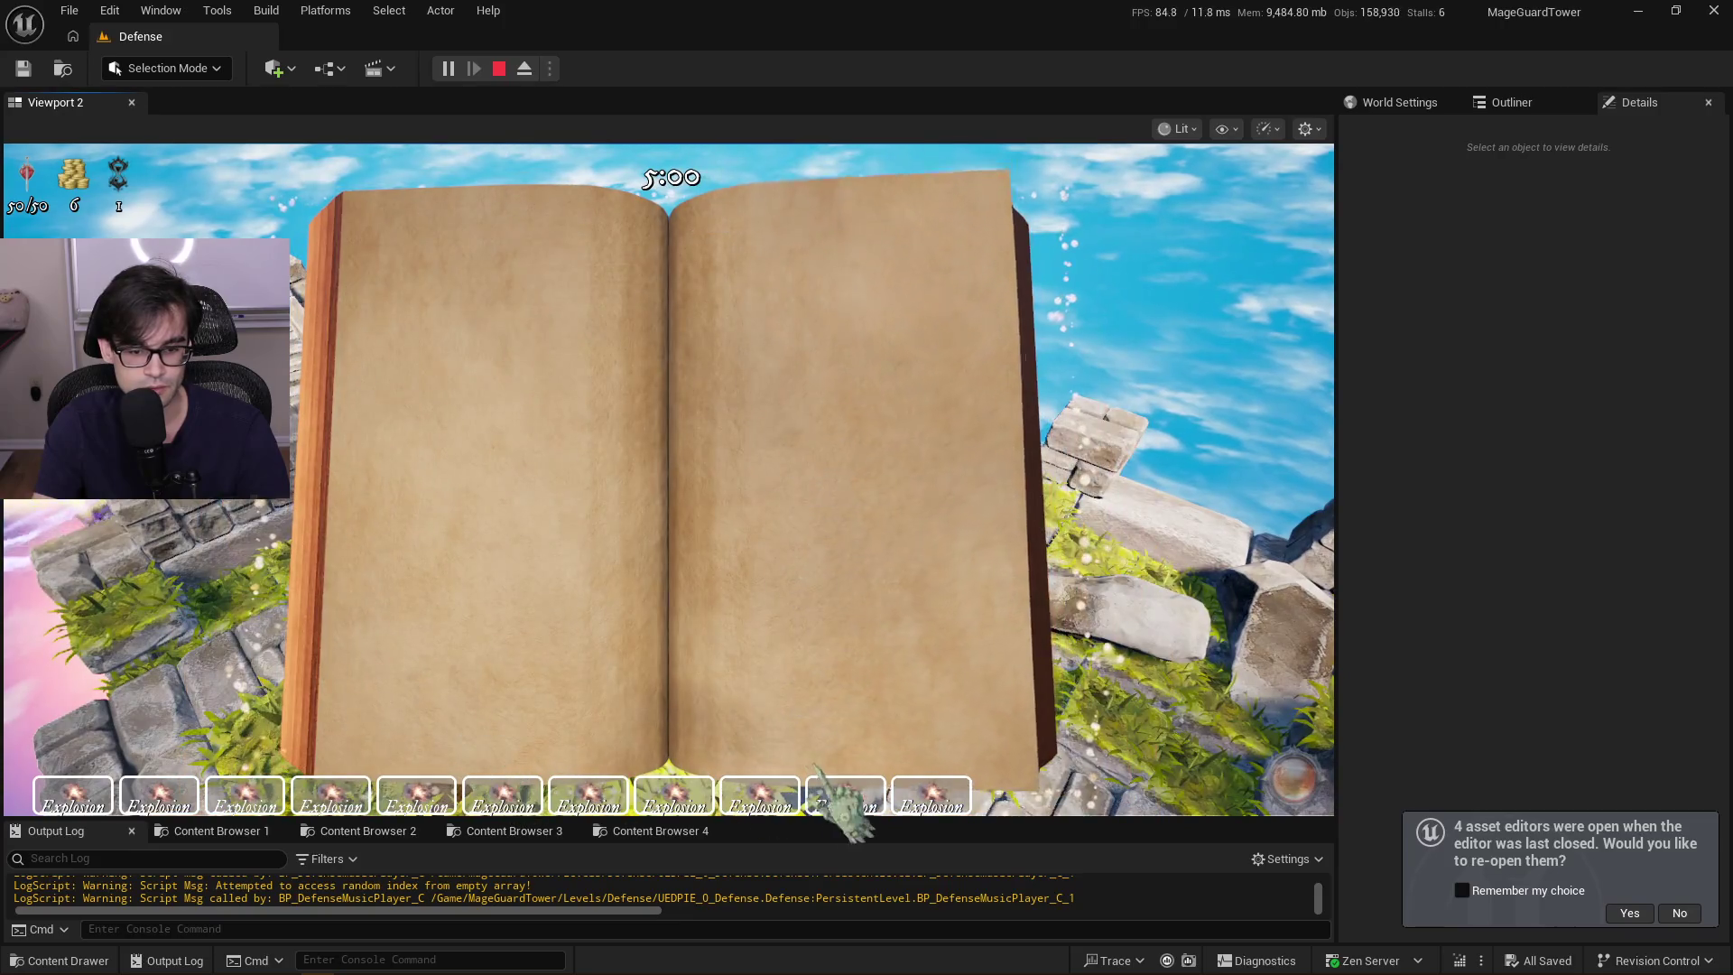
left_click(826, 785)
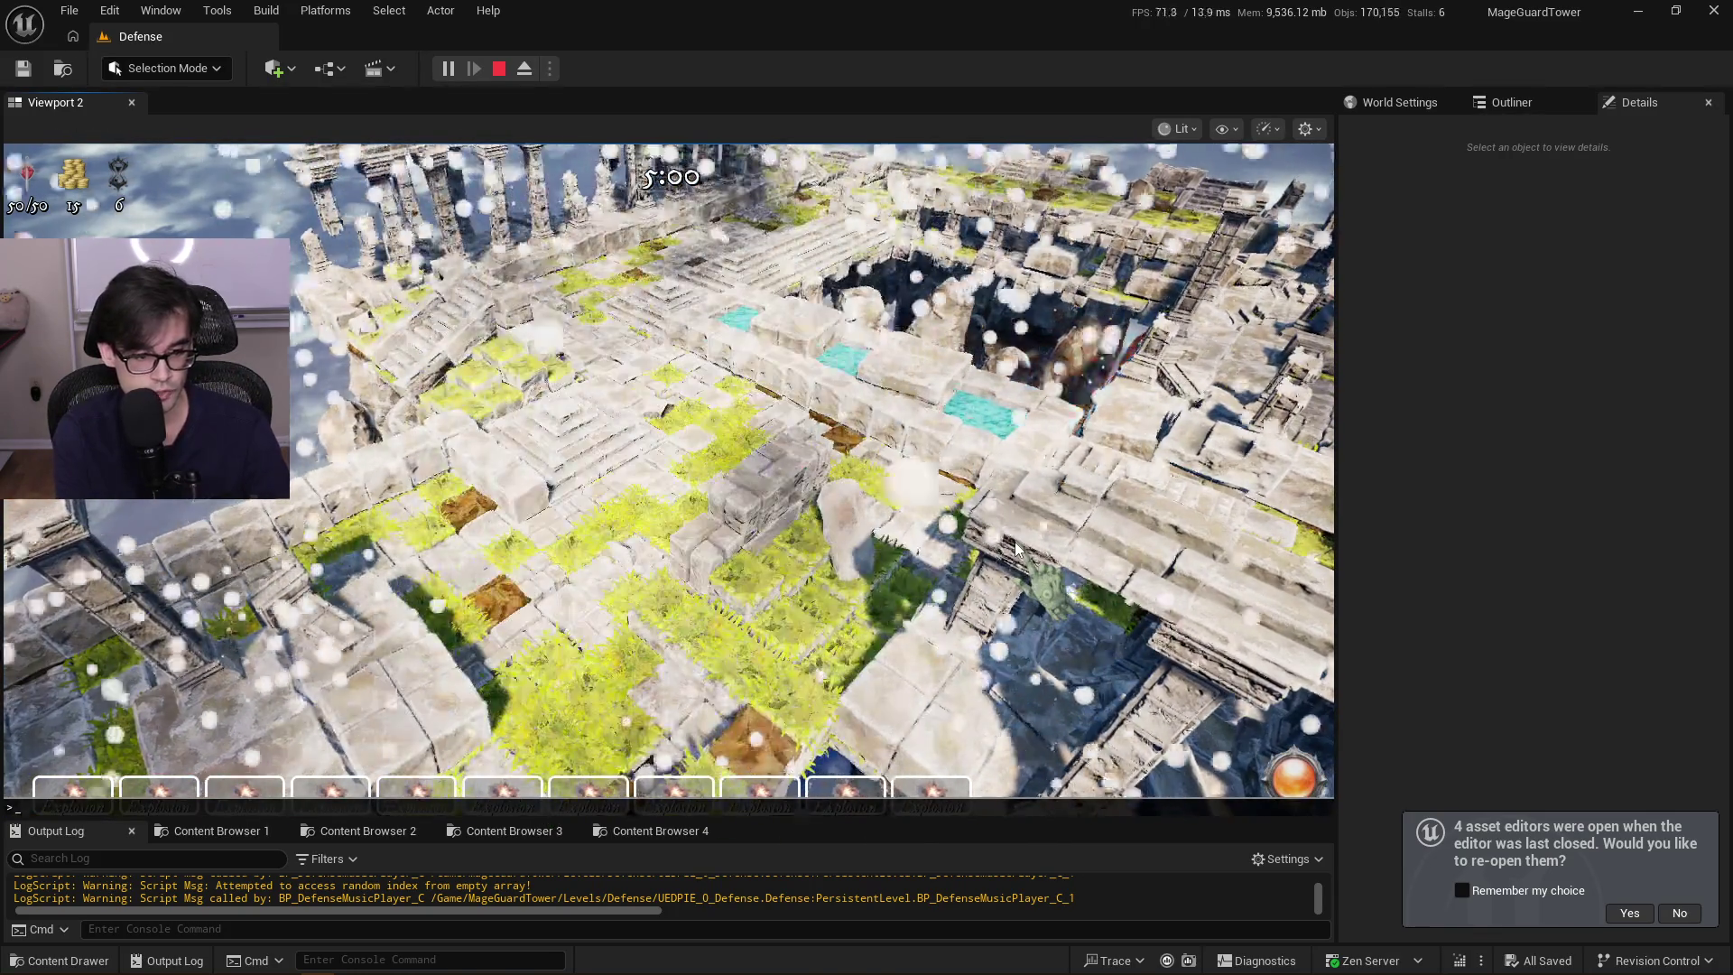
Rerun console cheats from history granting area 500, armor 10000, and a Fireball Tower
key("Up")
key("Return")
key("Up")
key("Up")
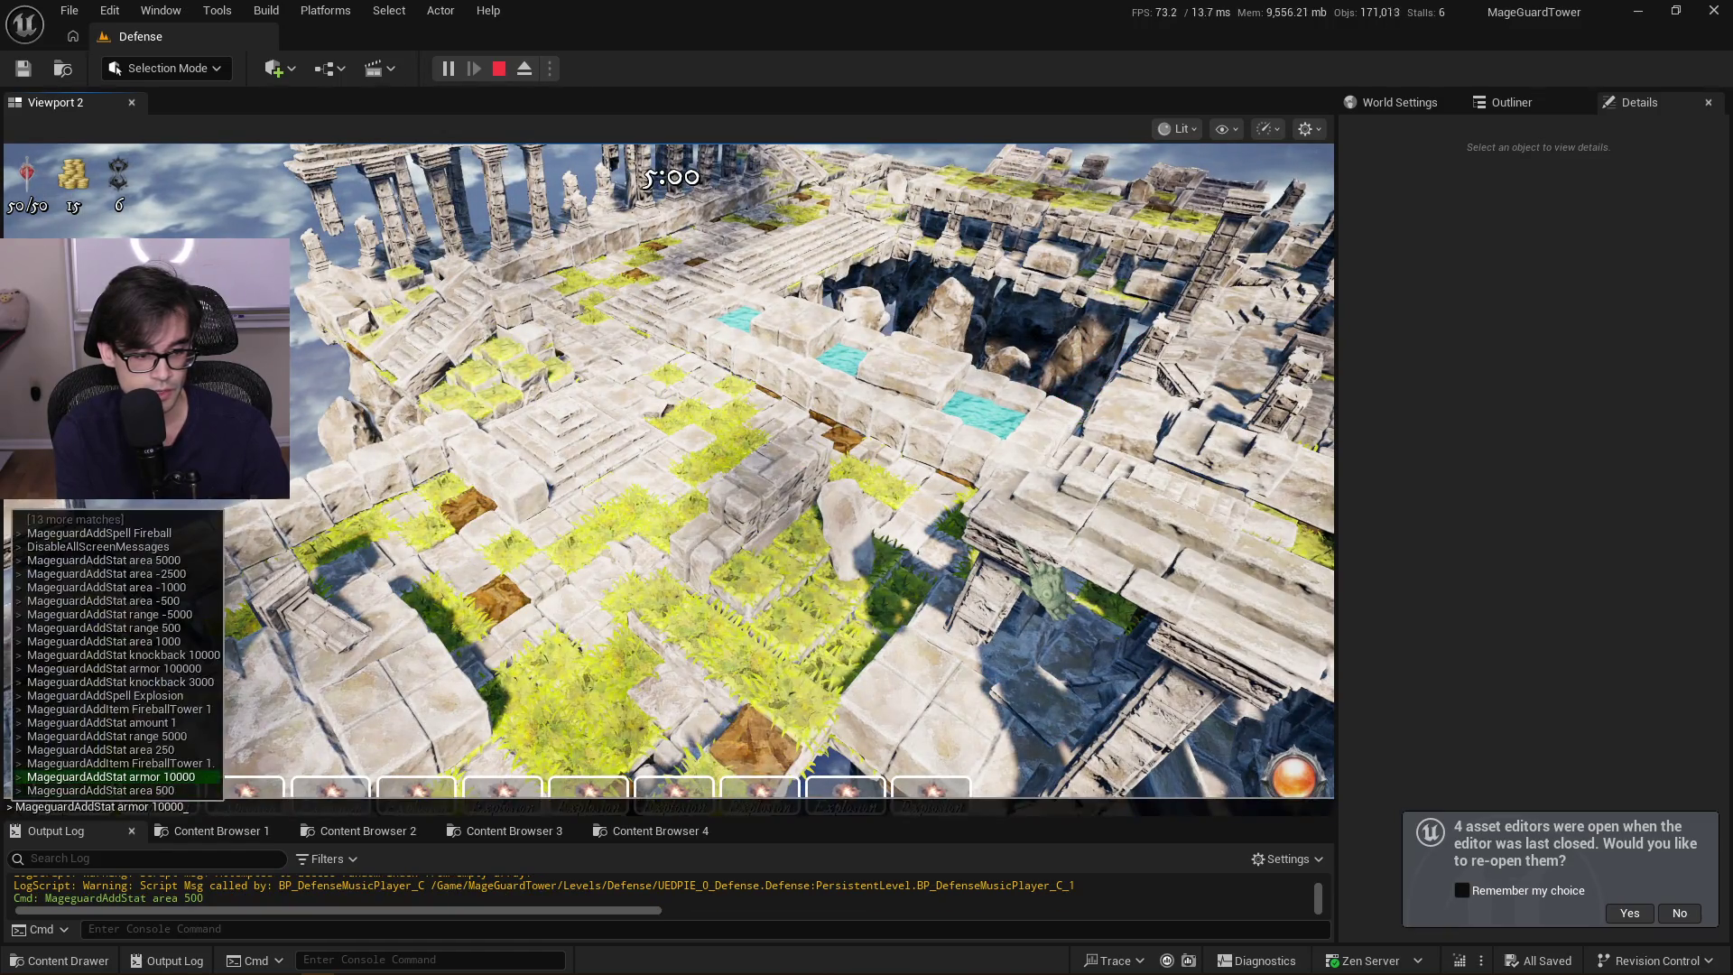
key("Return")
key("Up")
key("Up")
key("Up")
key("Return")
key("Up")
key("Up")
key("Up")
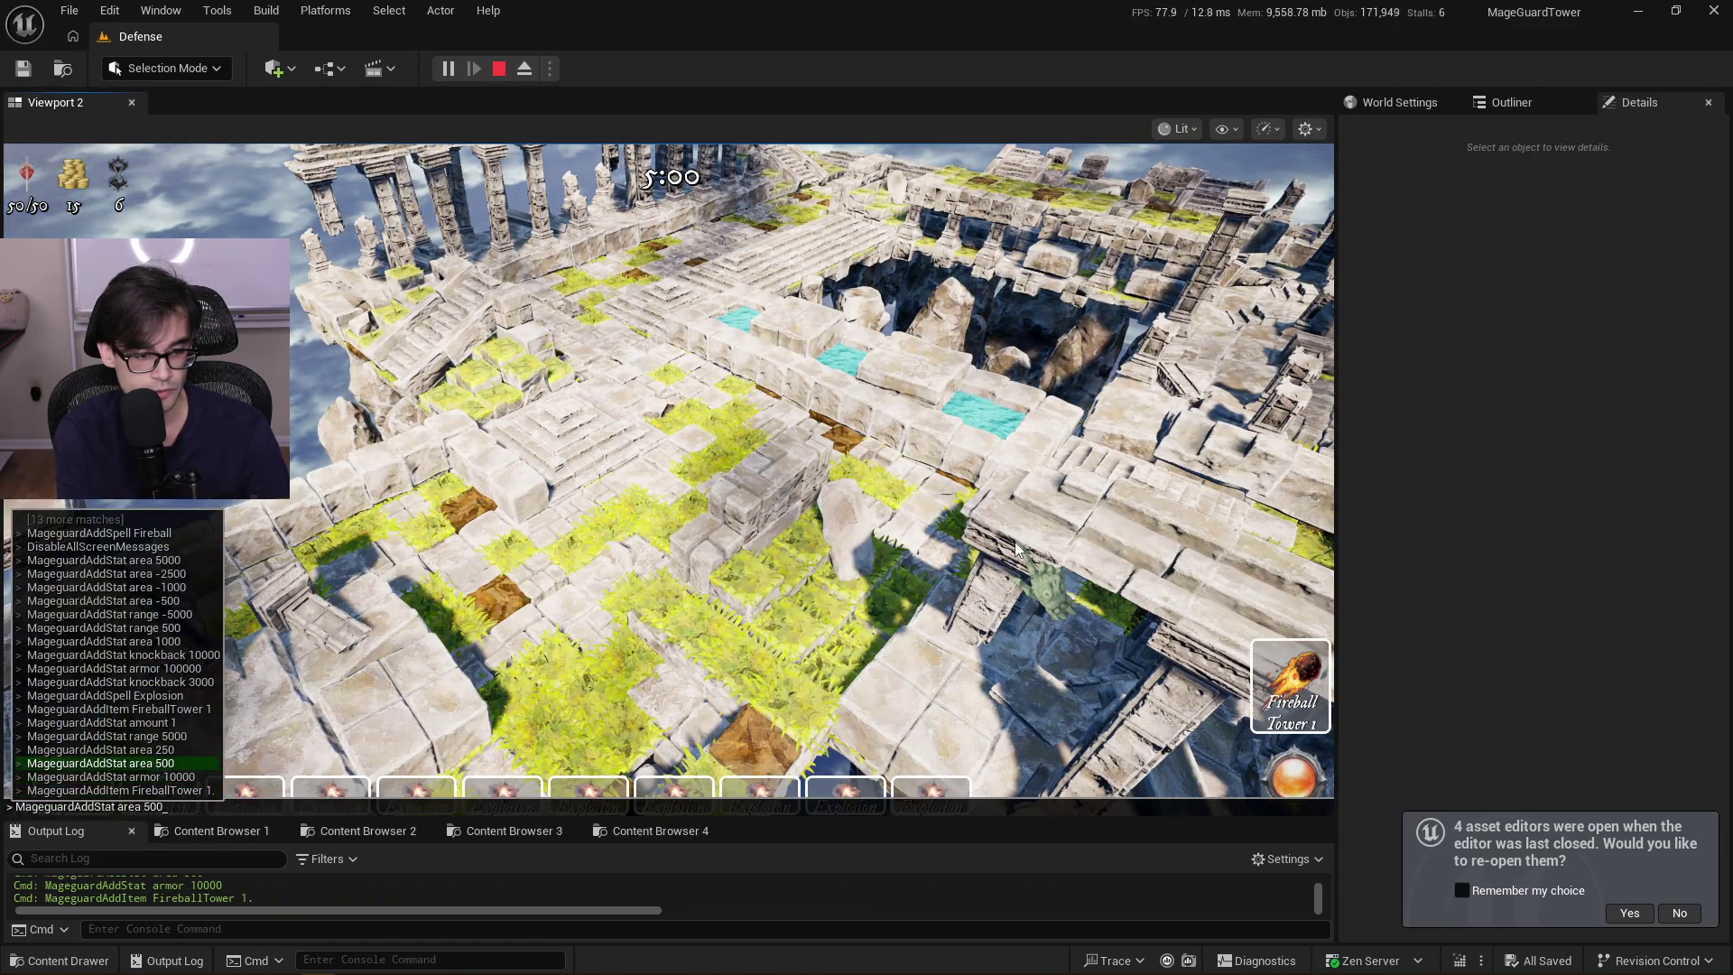
key("Escape")
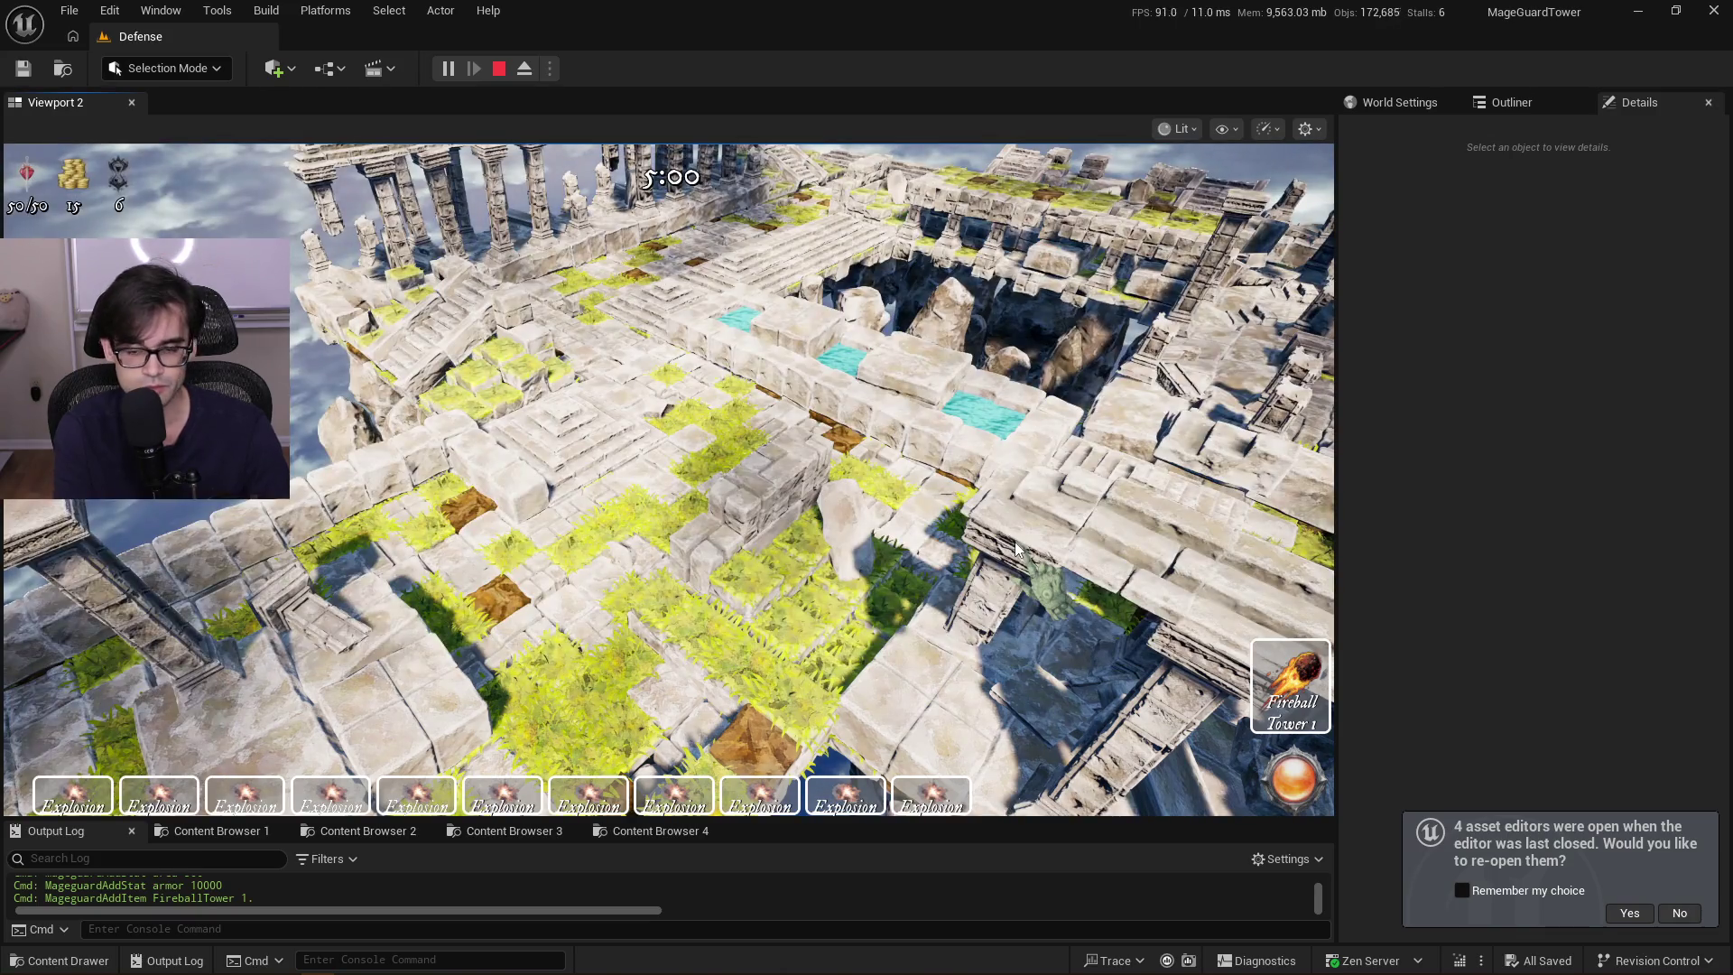
Place the Fireball Tower on the island and set its targeting to Closest
key("1")
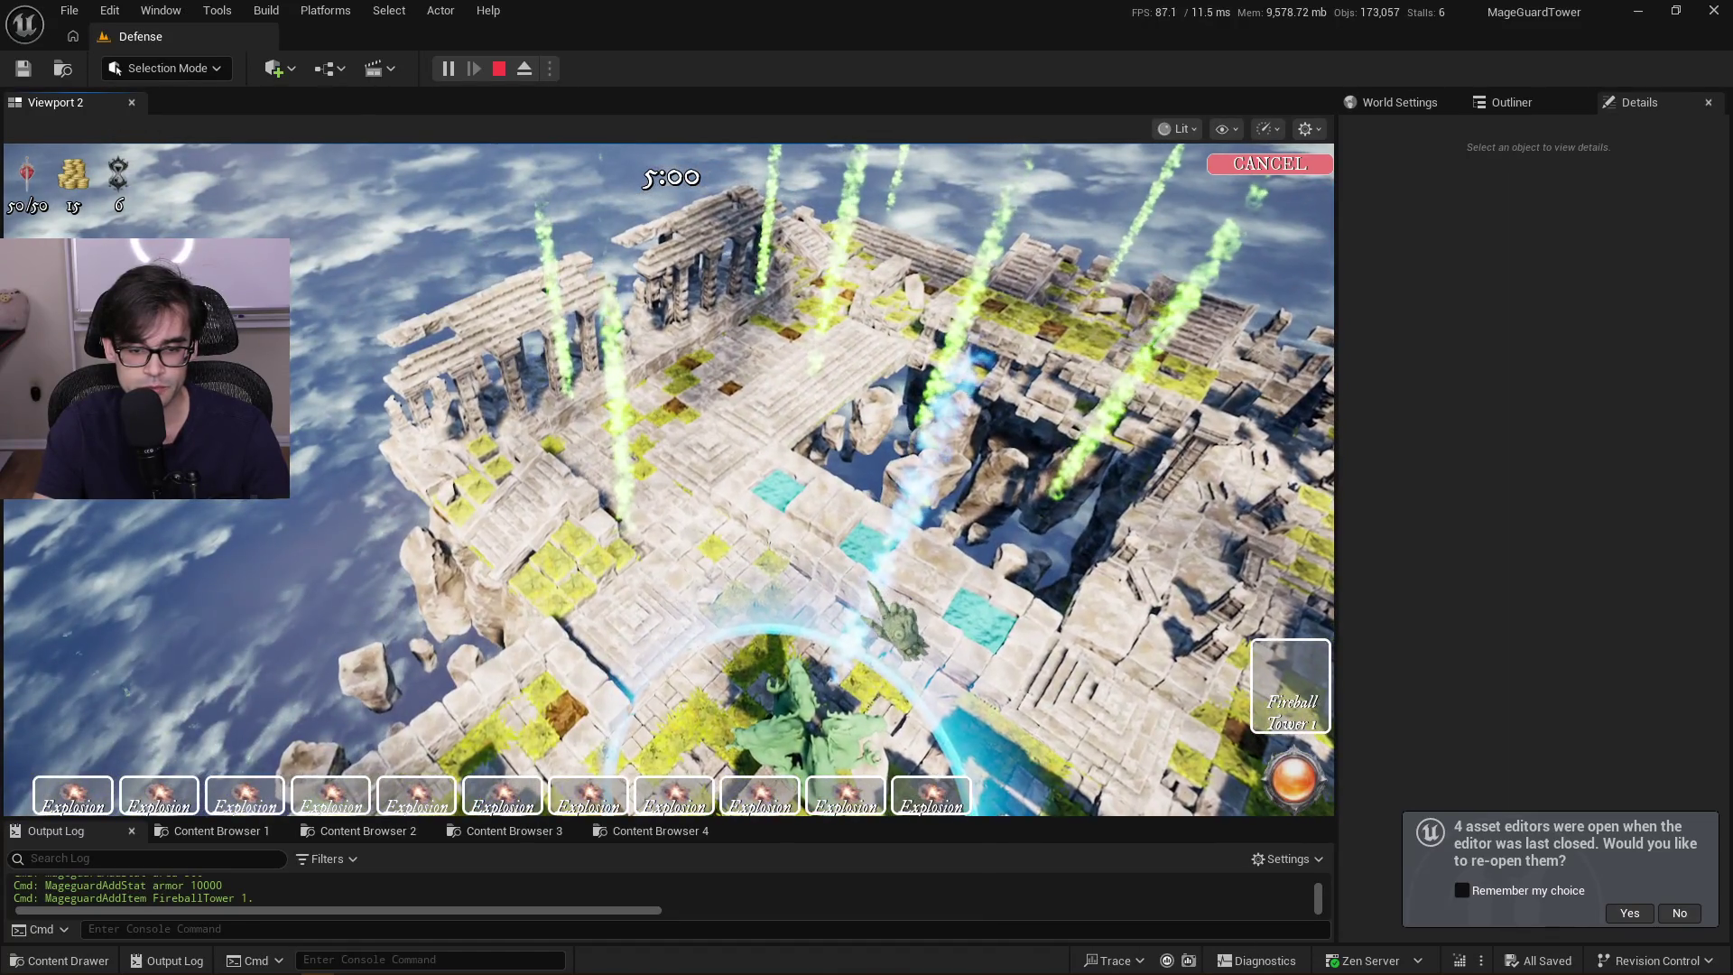
left_click(794, 695)
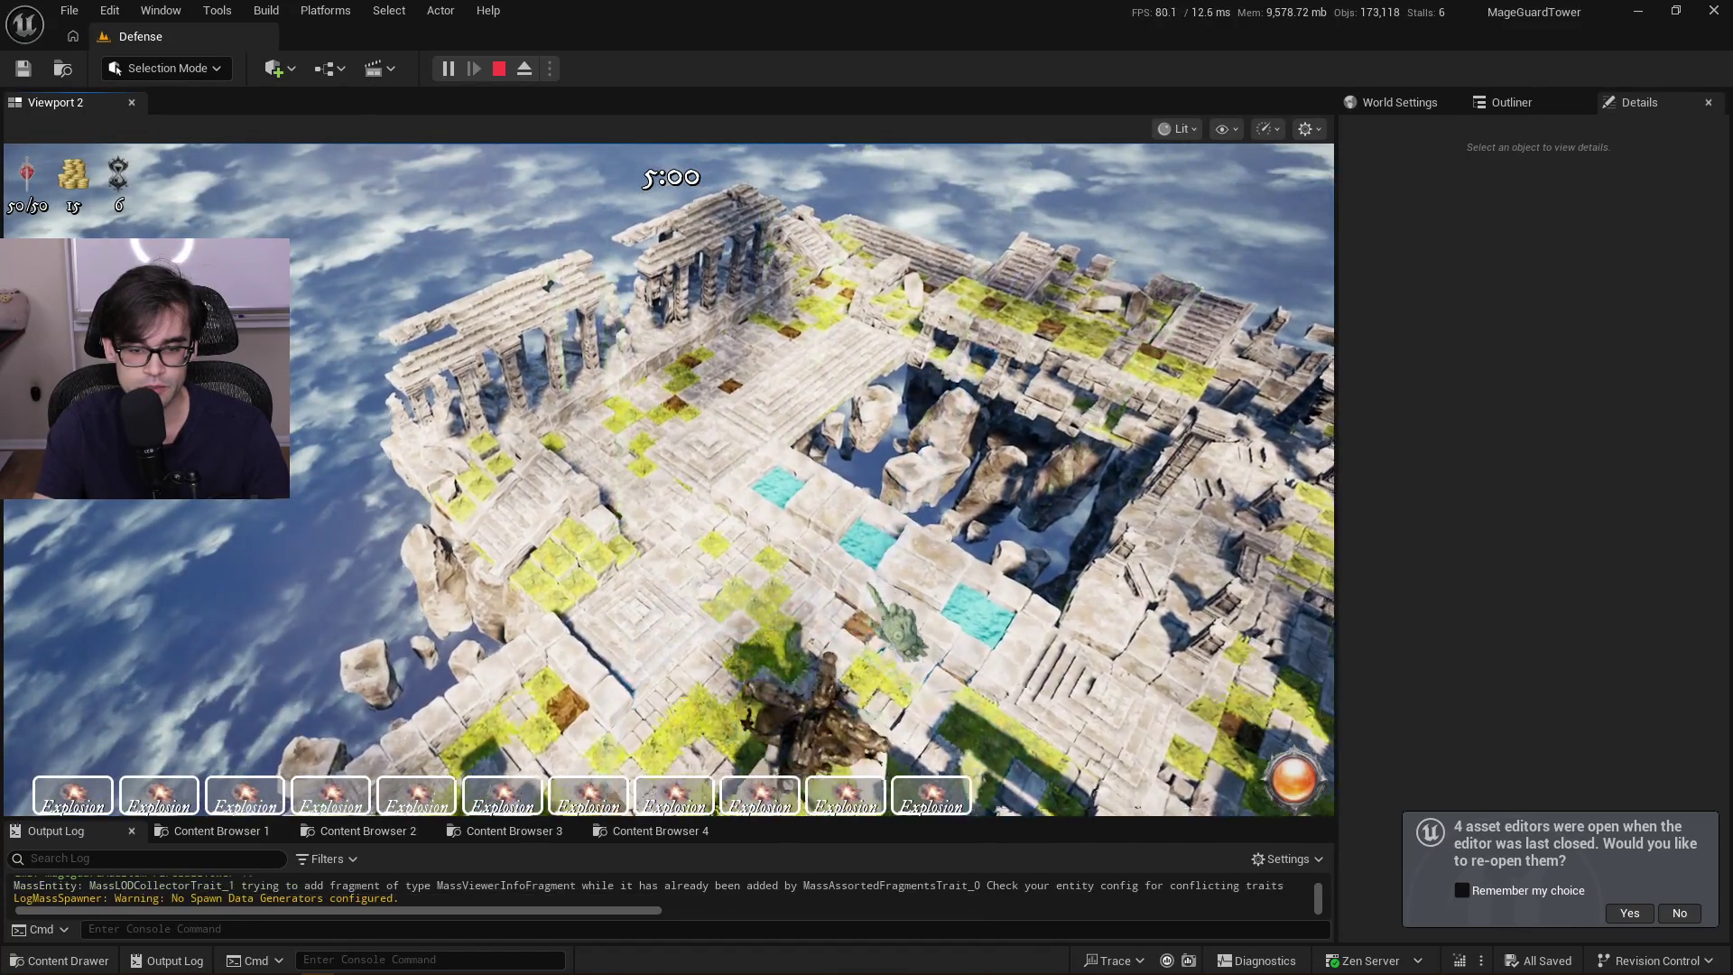
left_click(917, 462)
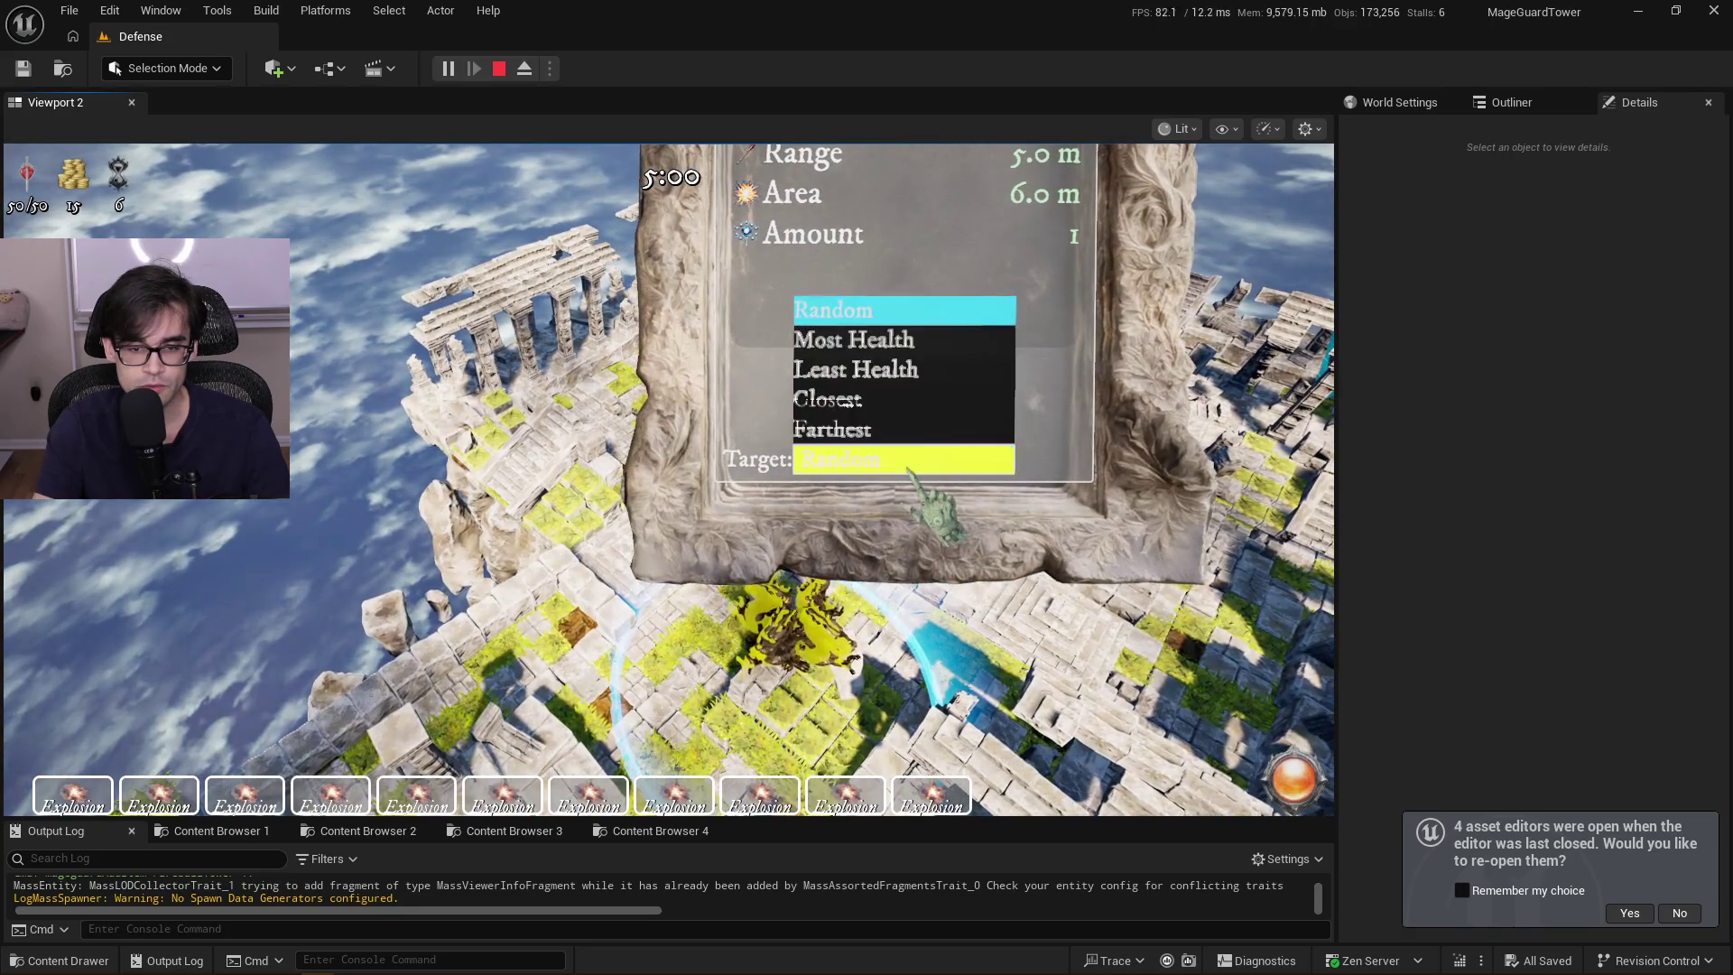
left_click(916, 399)
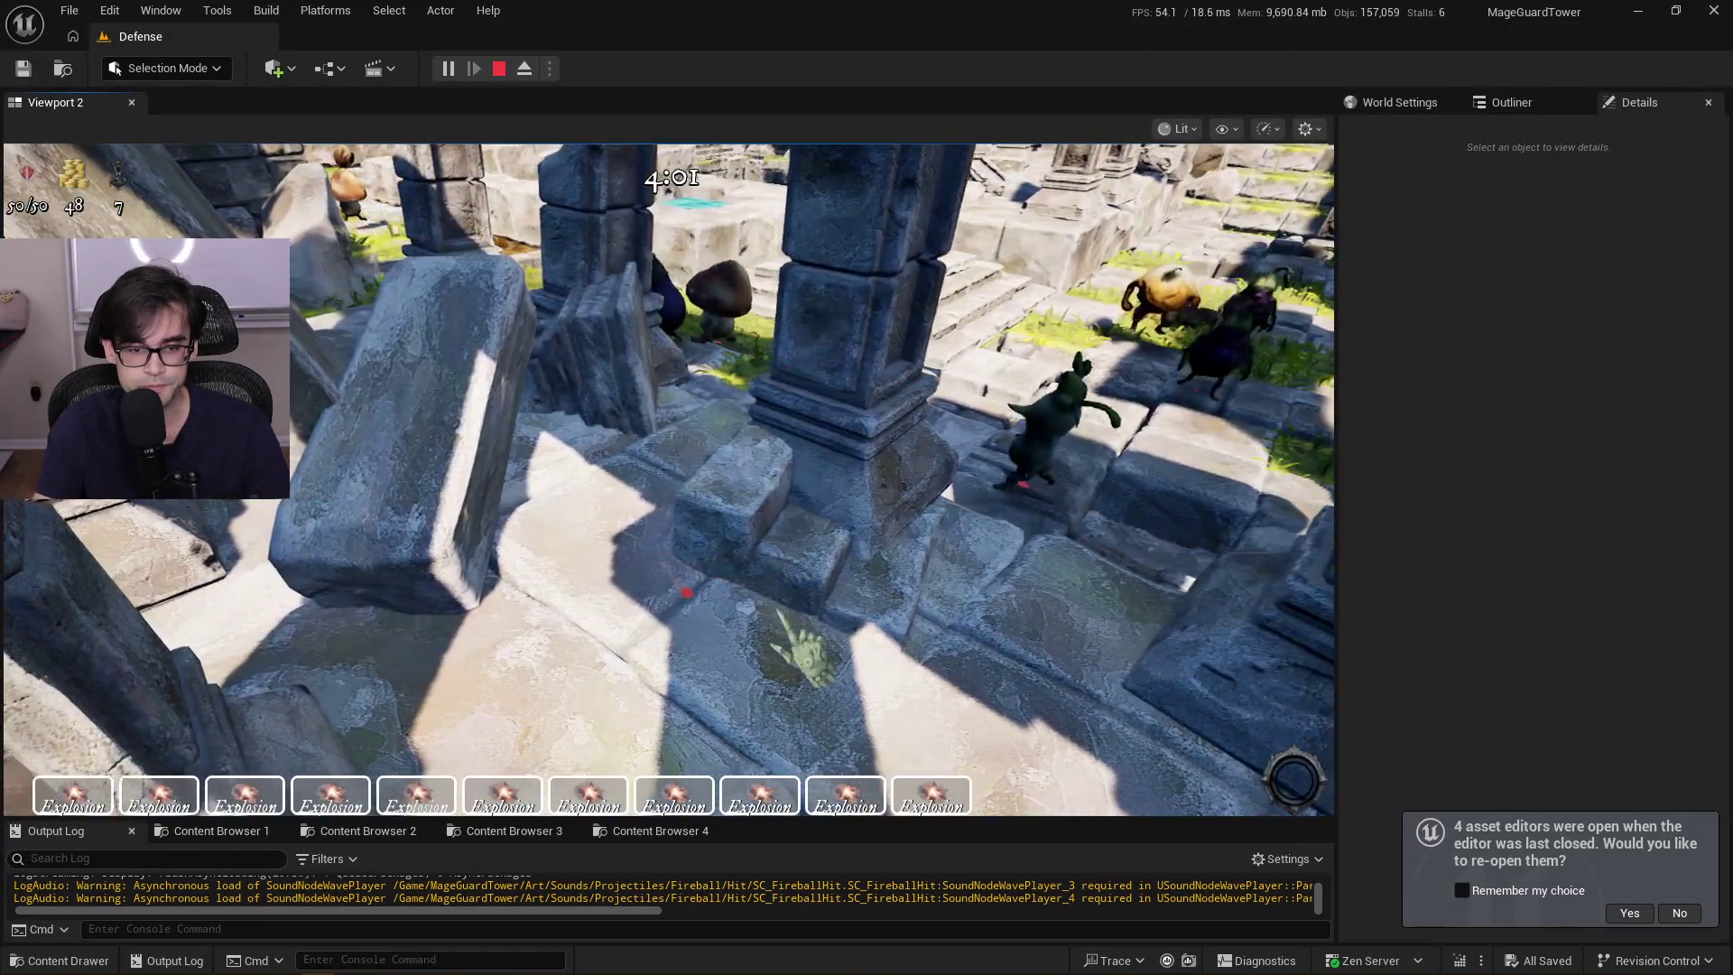
Play the wave watching mobs cross the ruins with multiplier 10, then stop the session
left_click(600, 599)
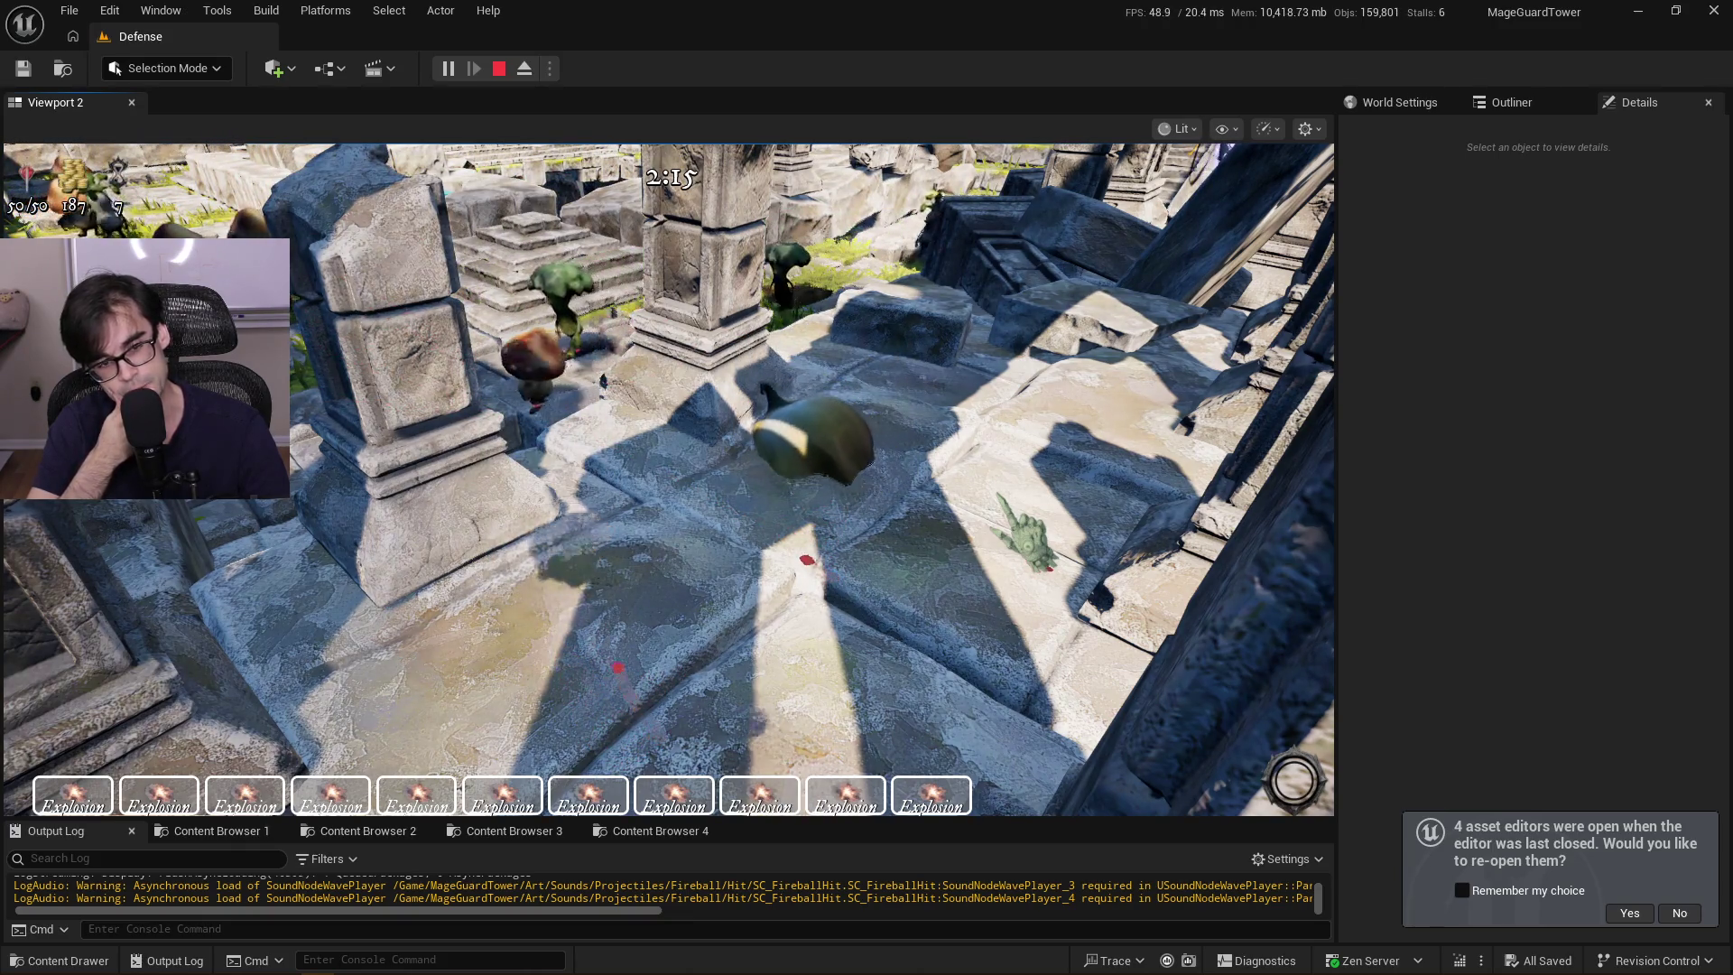
key("Escape")
Duplicate the ground-gravity line on line 216 and comment out the original with //
key("alt+Tab")
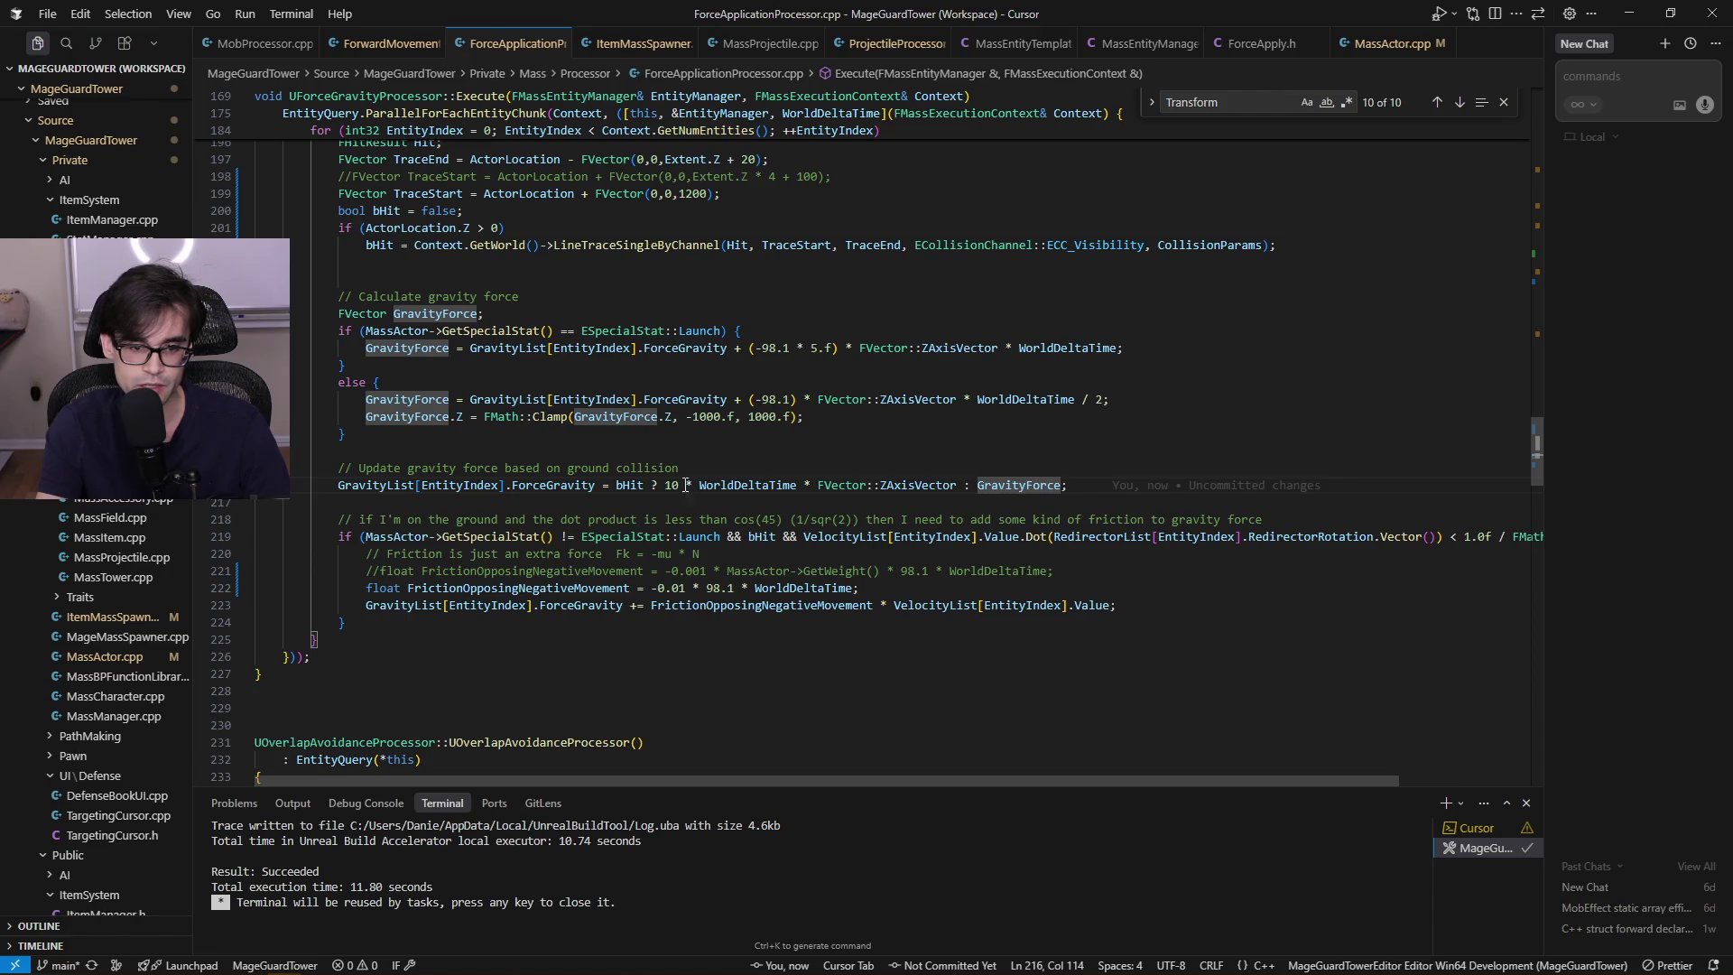
left_click(727, 487)
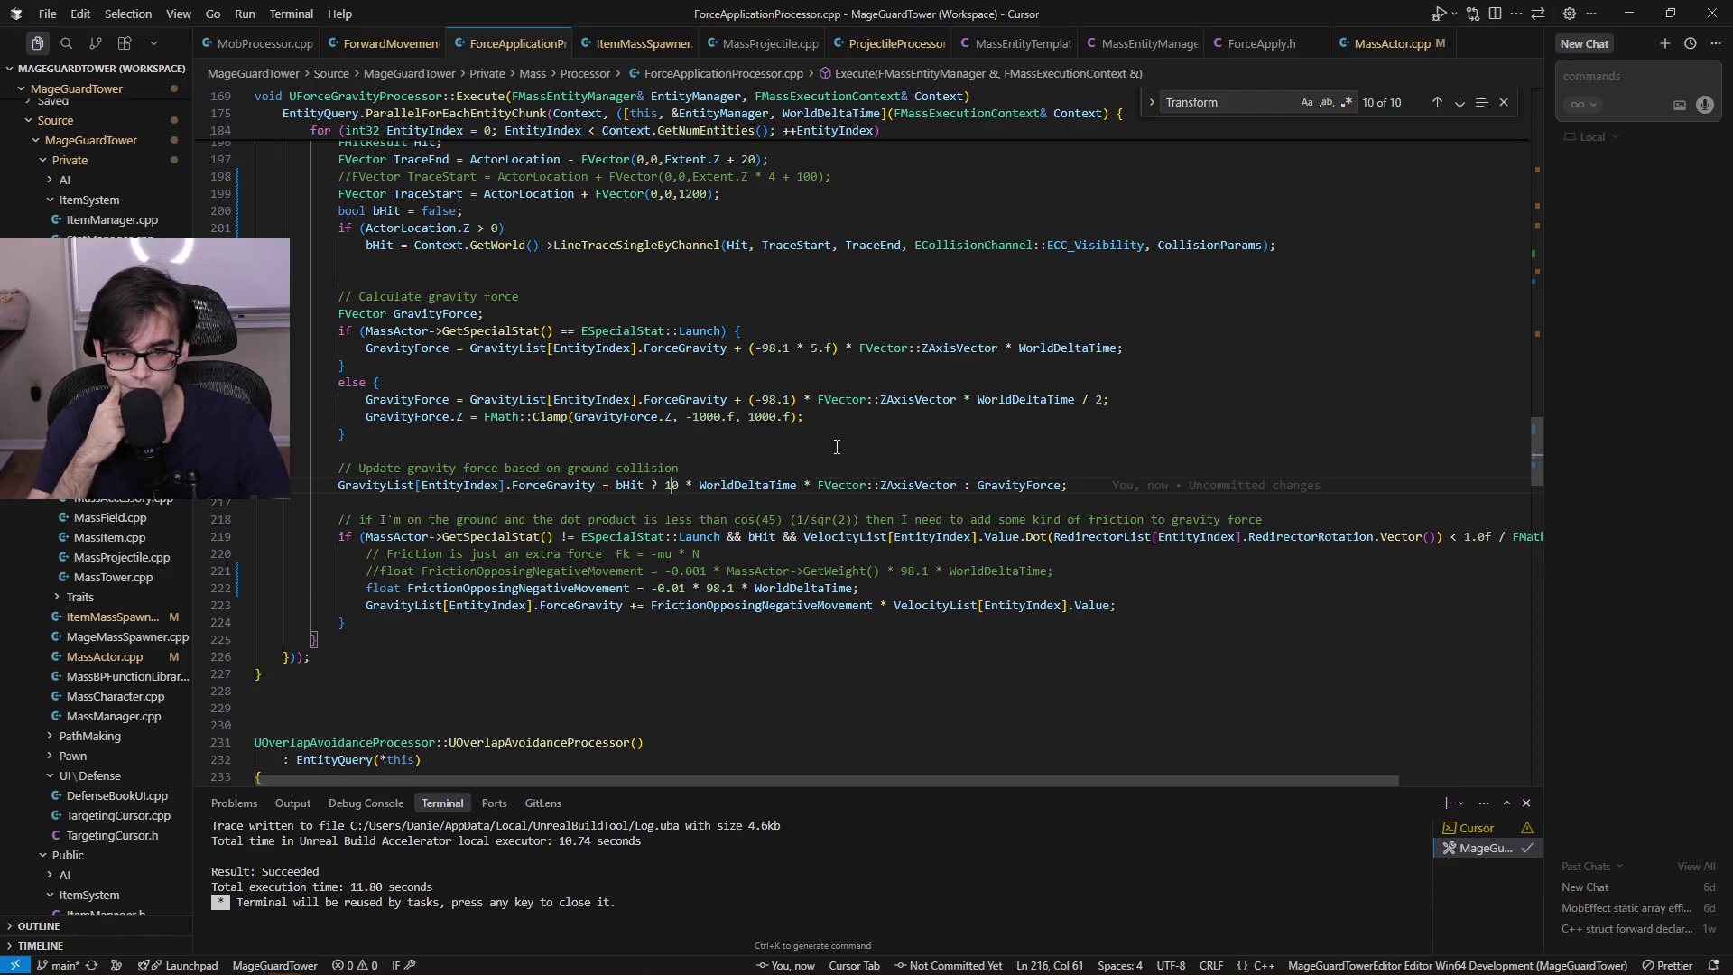
key("shift+alt+Down")
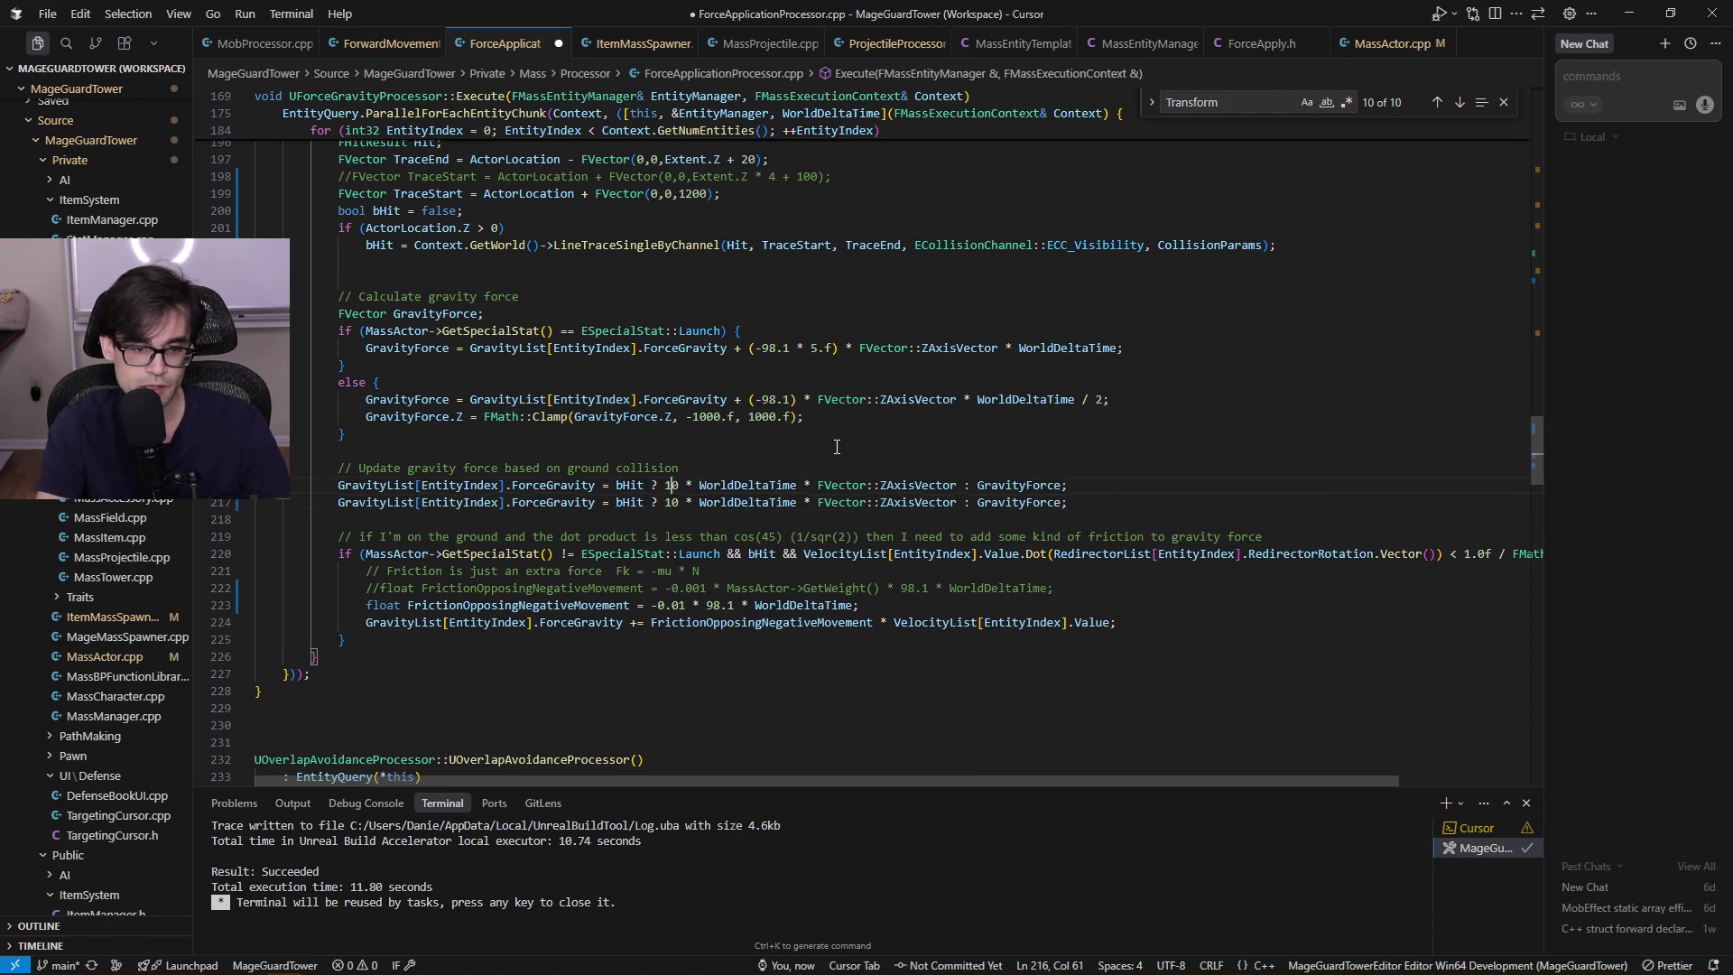
key("Tab")
type("//")
Replace the '10 * WorldDeltaTime * FVector::ZAxisVector' term in the copy with GravityForce
key("ctrl+Right")
key("ctrl+Right")
key("ctrl+Right")
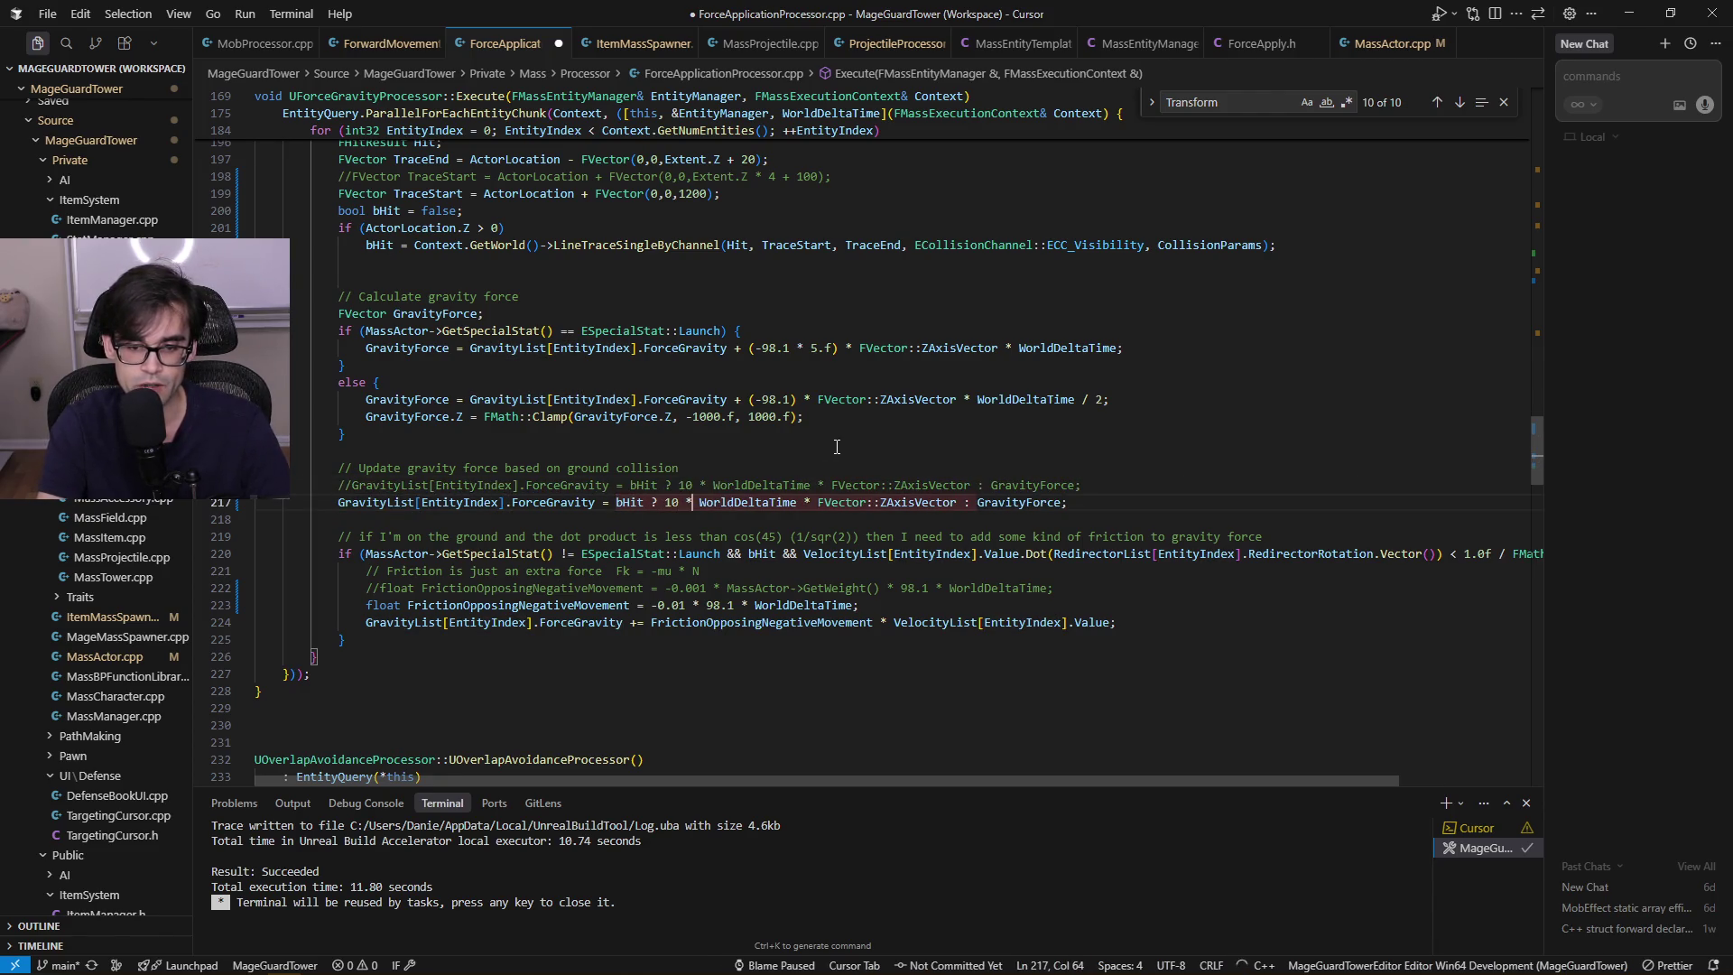
key("Right")
key("ctrl+shift+Right")
key("ctrl+c")
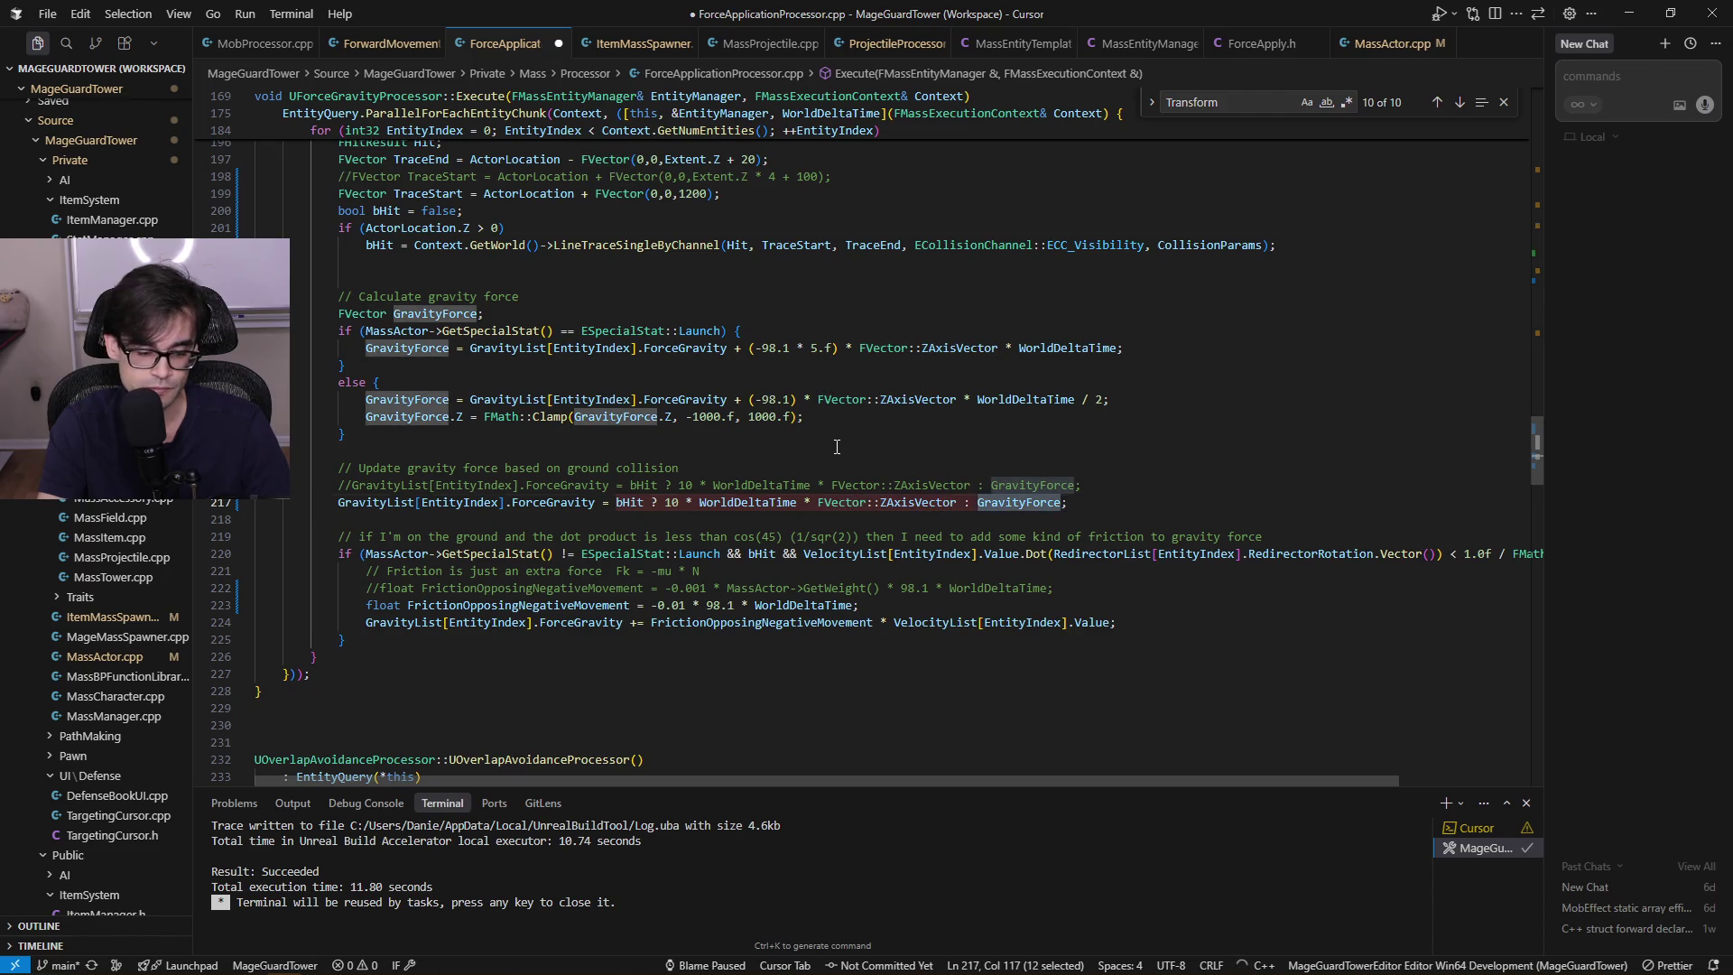
key("Left")
key("Left")
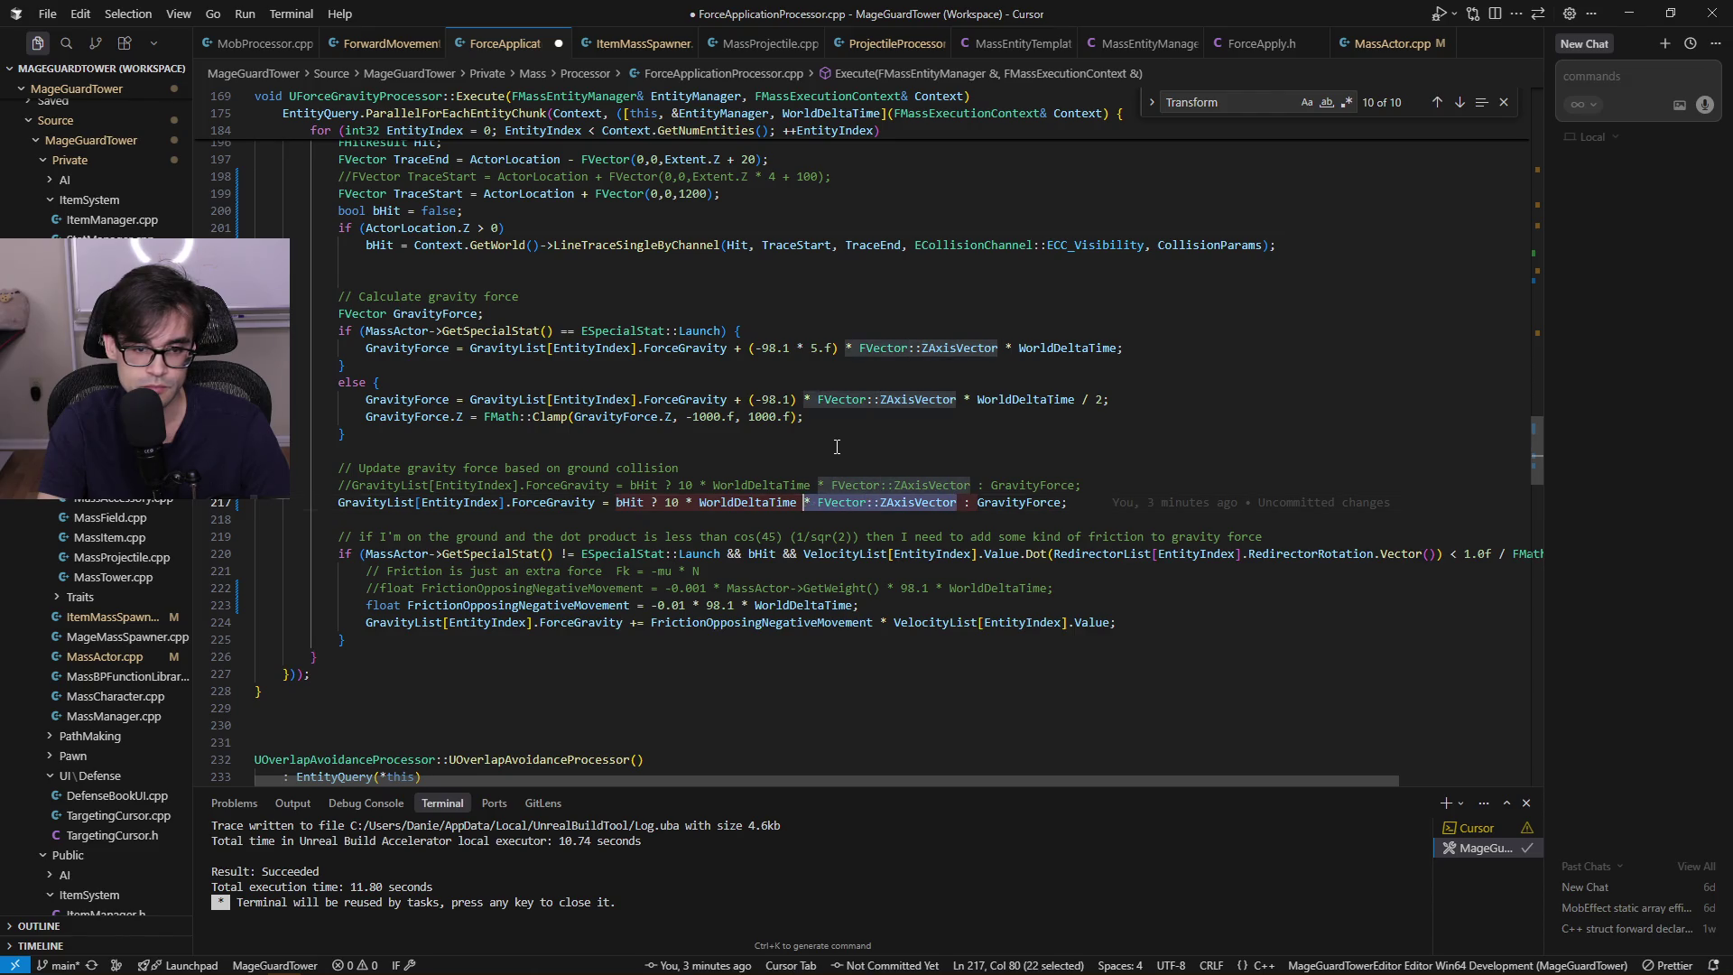
key("ctrl+shift+Left")
key("ctrl+shift+Left")
key("ctrl+shift+Left")
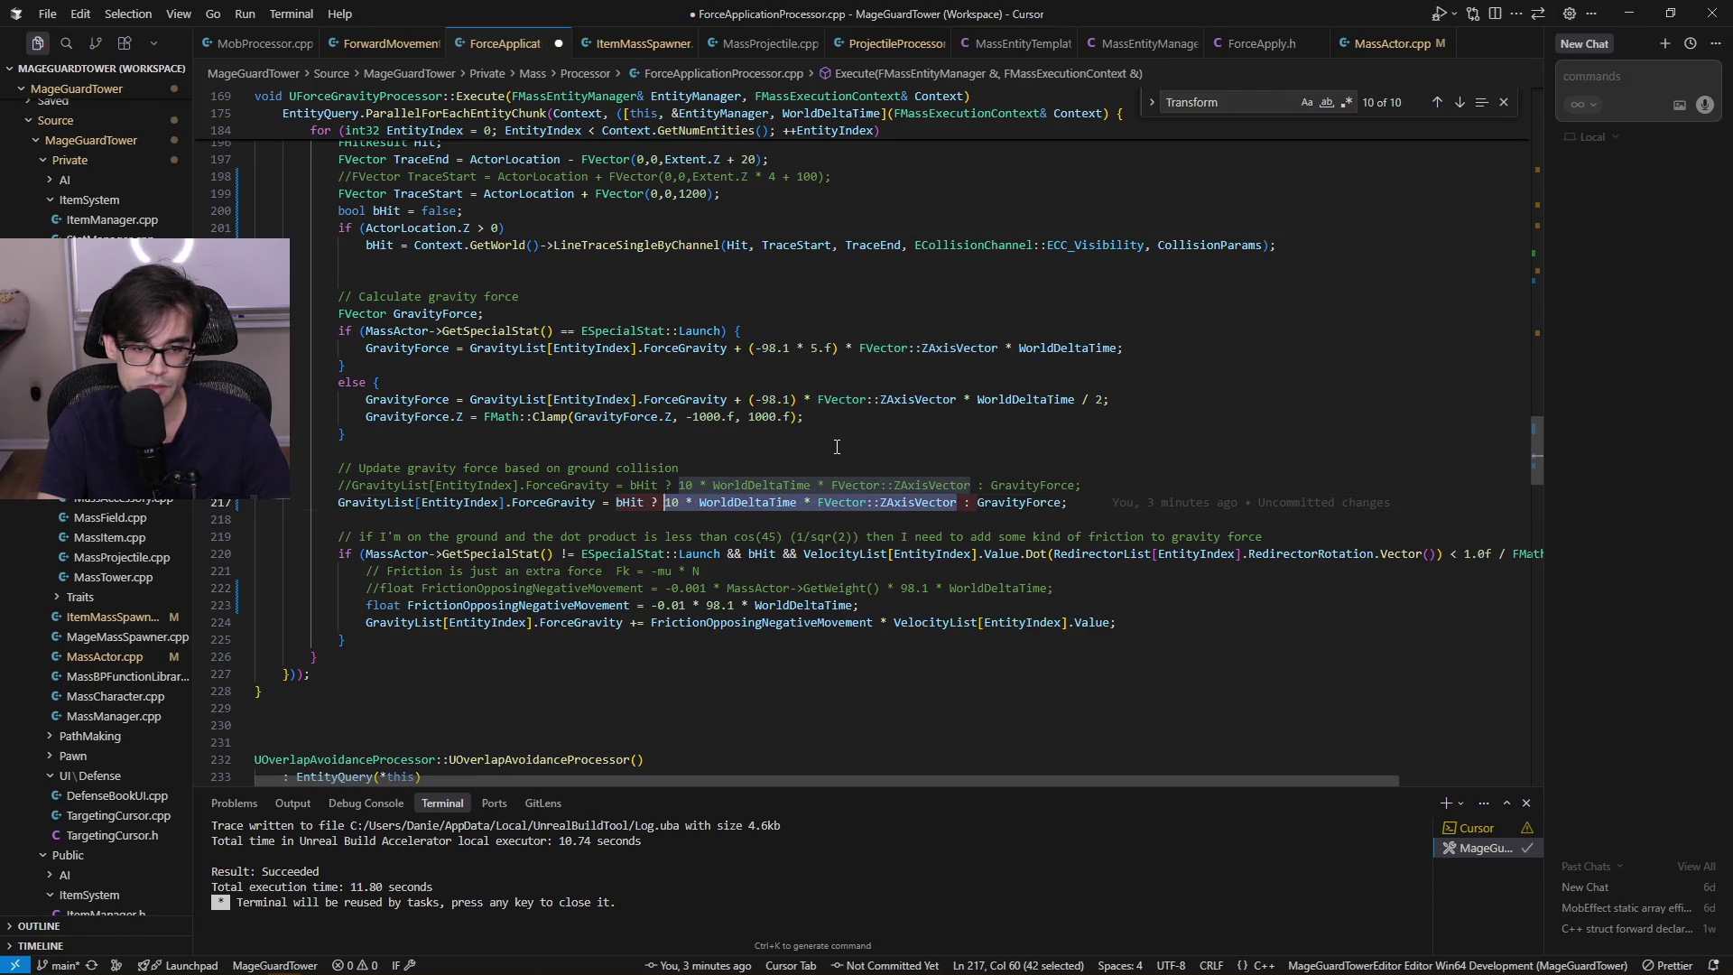
key("ctrl+v")
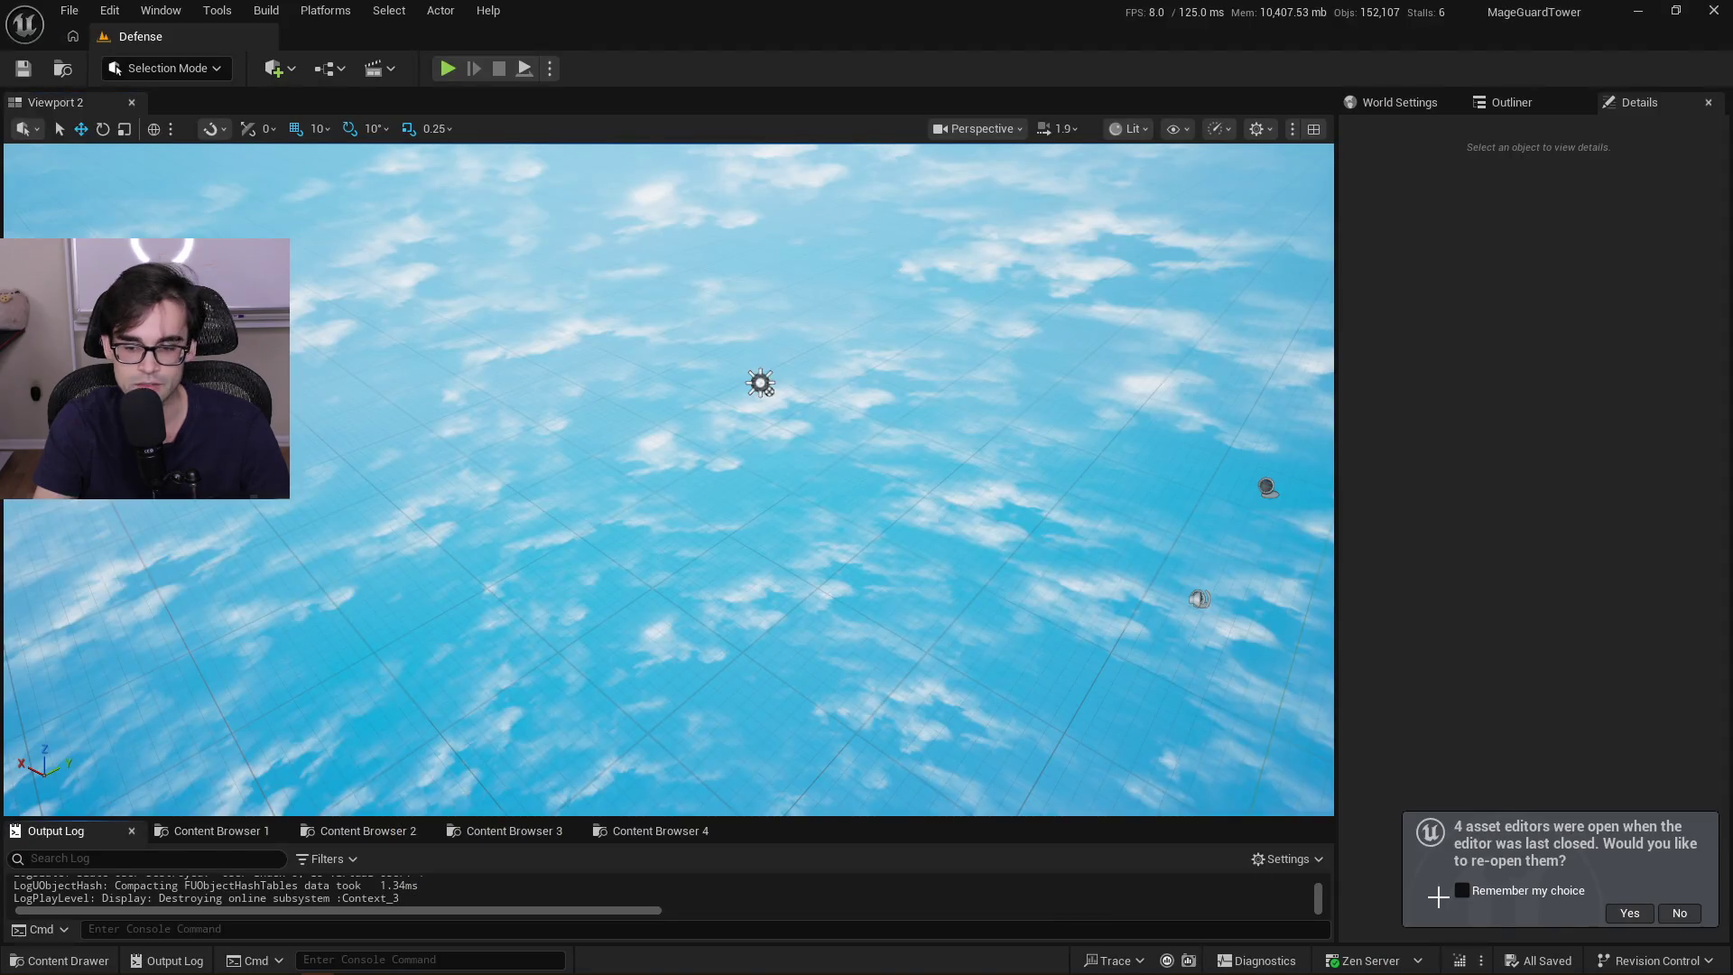
Live-code the GravityForce change with Ctrl+Alt+F11 and start playing the Defense level
key("ctrl+alt+F11")
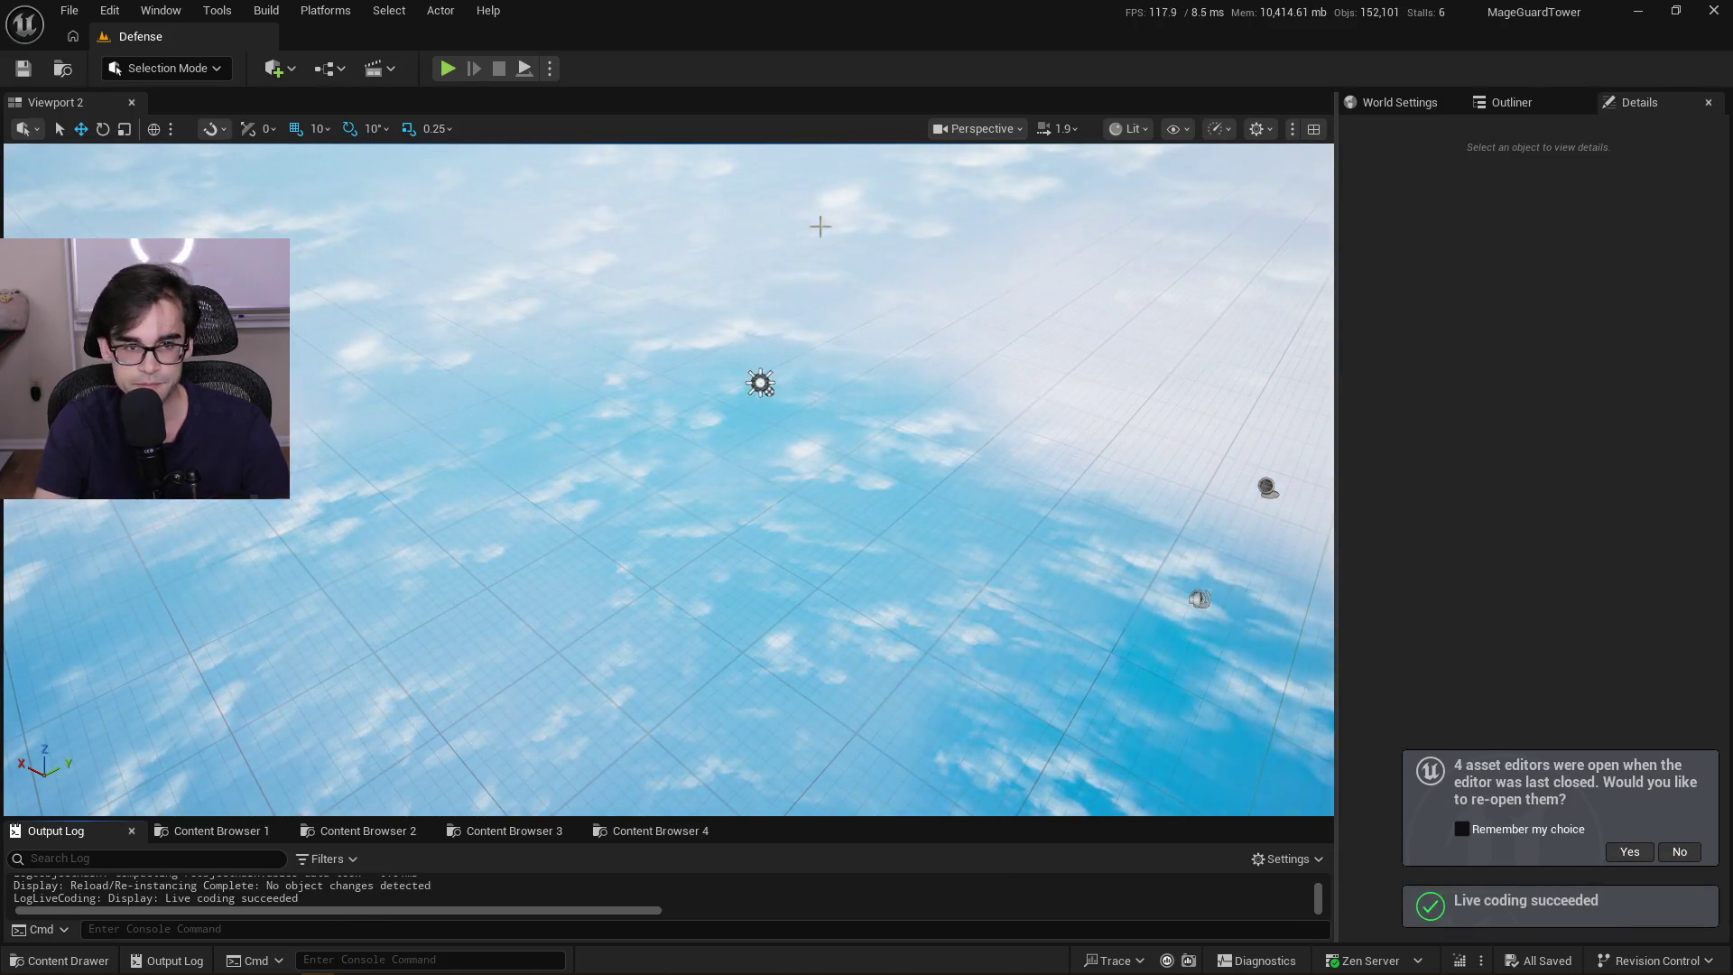
left_click(448, 69)
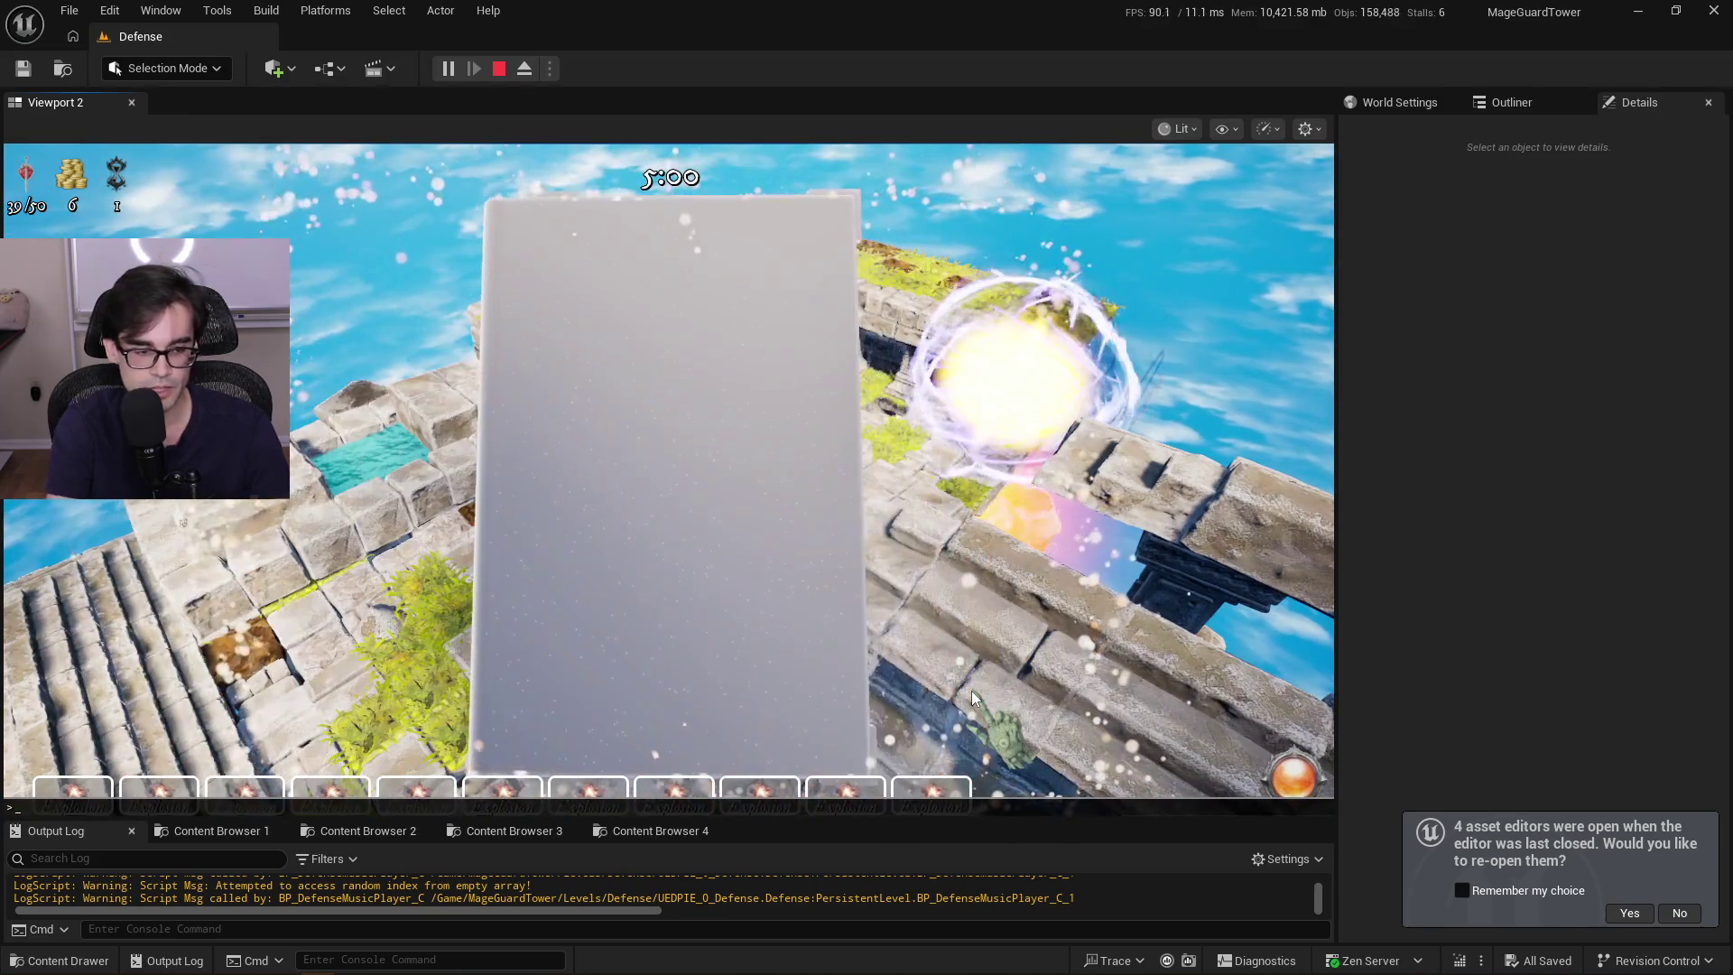
Rerun the cheats granting a Fireball Tower, 10000 armor and 500 area
key("Up")
key("Return")
key("Up")
key("Up")
key("Up")
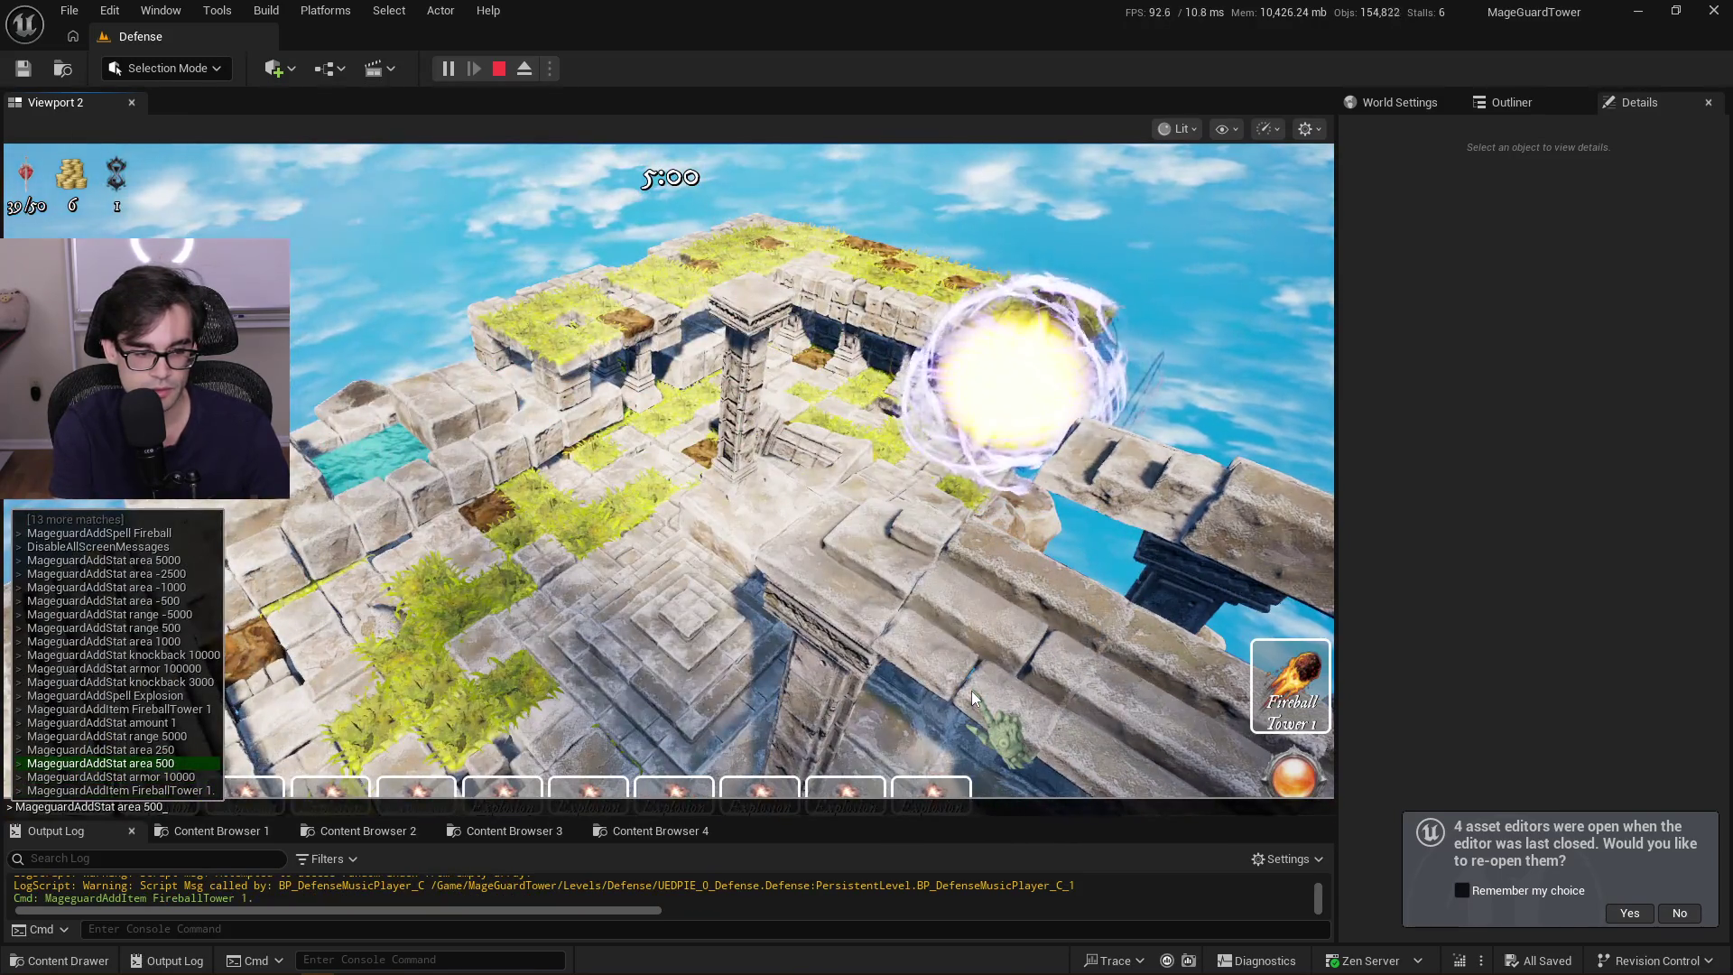
key("Down")
key("Return")
key("Return")
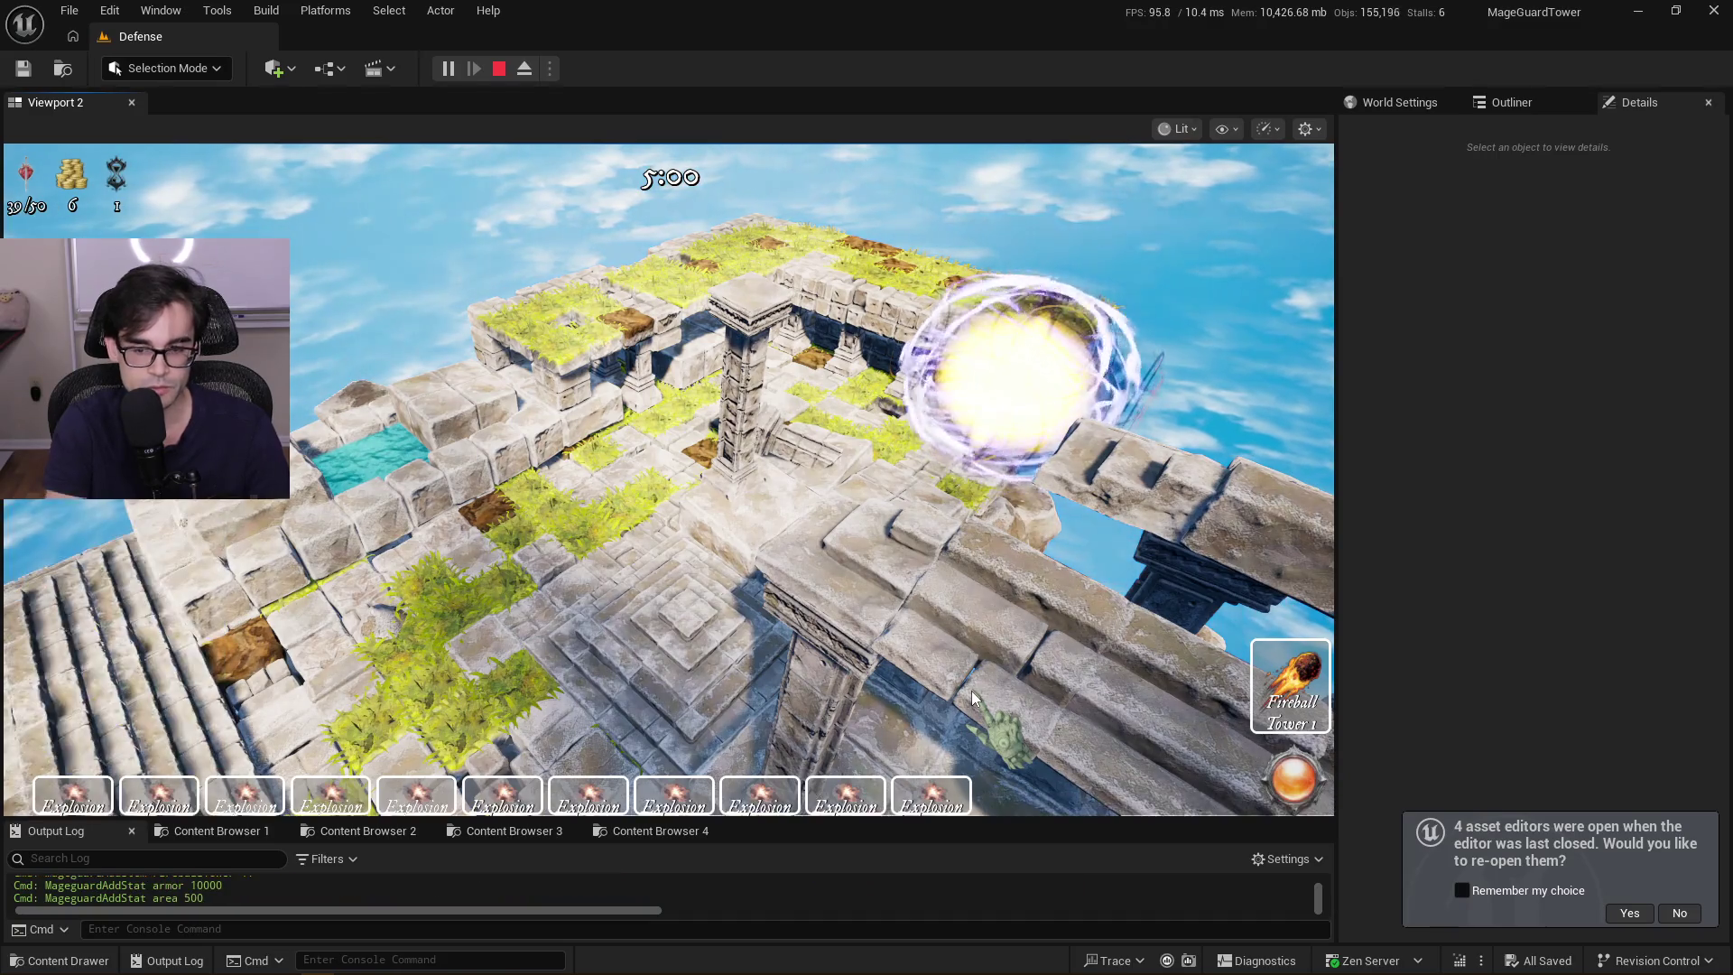
left_click(1323, 813)
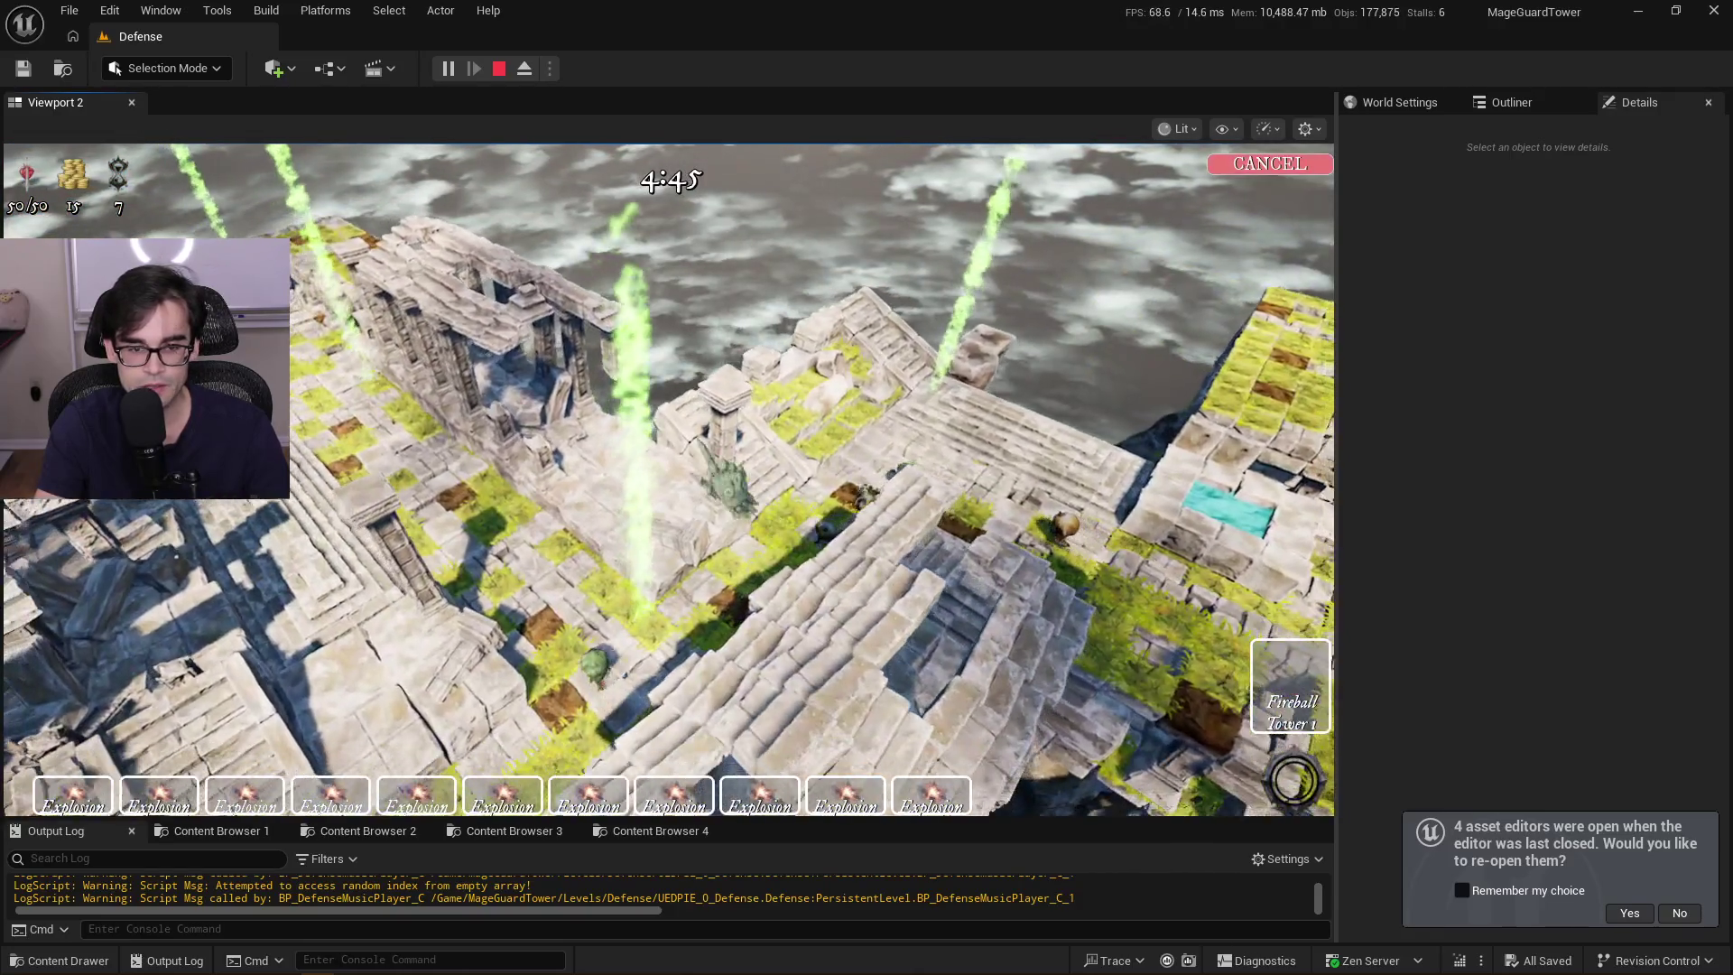
Place the Fireball Tower in the level, watch the wave, then stop the playtest
left_click(687, 497)
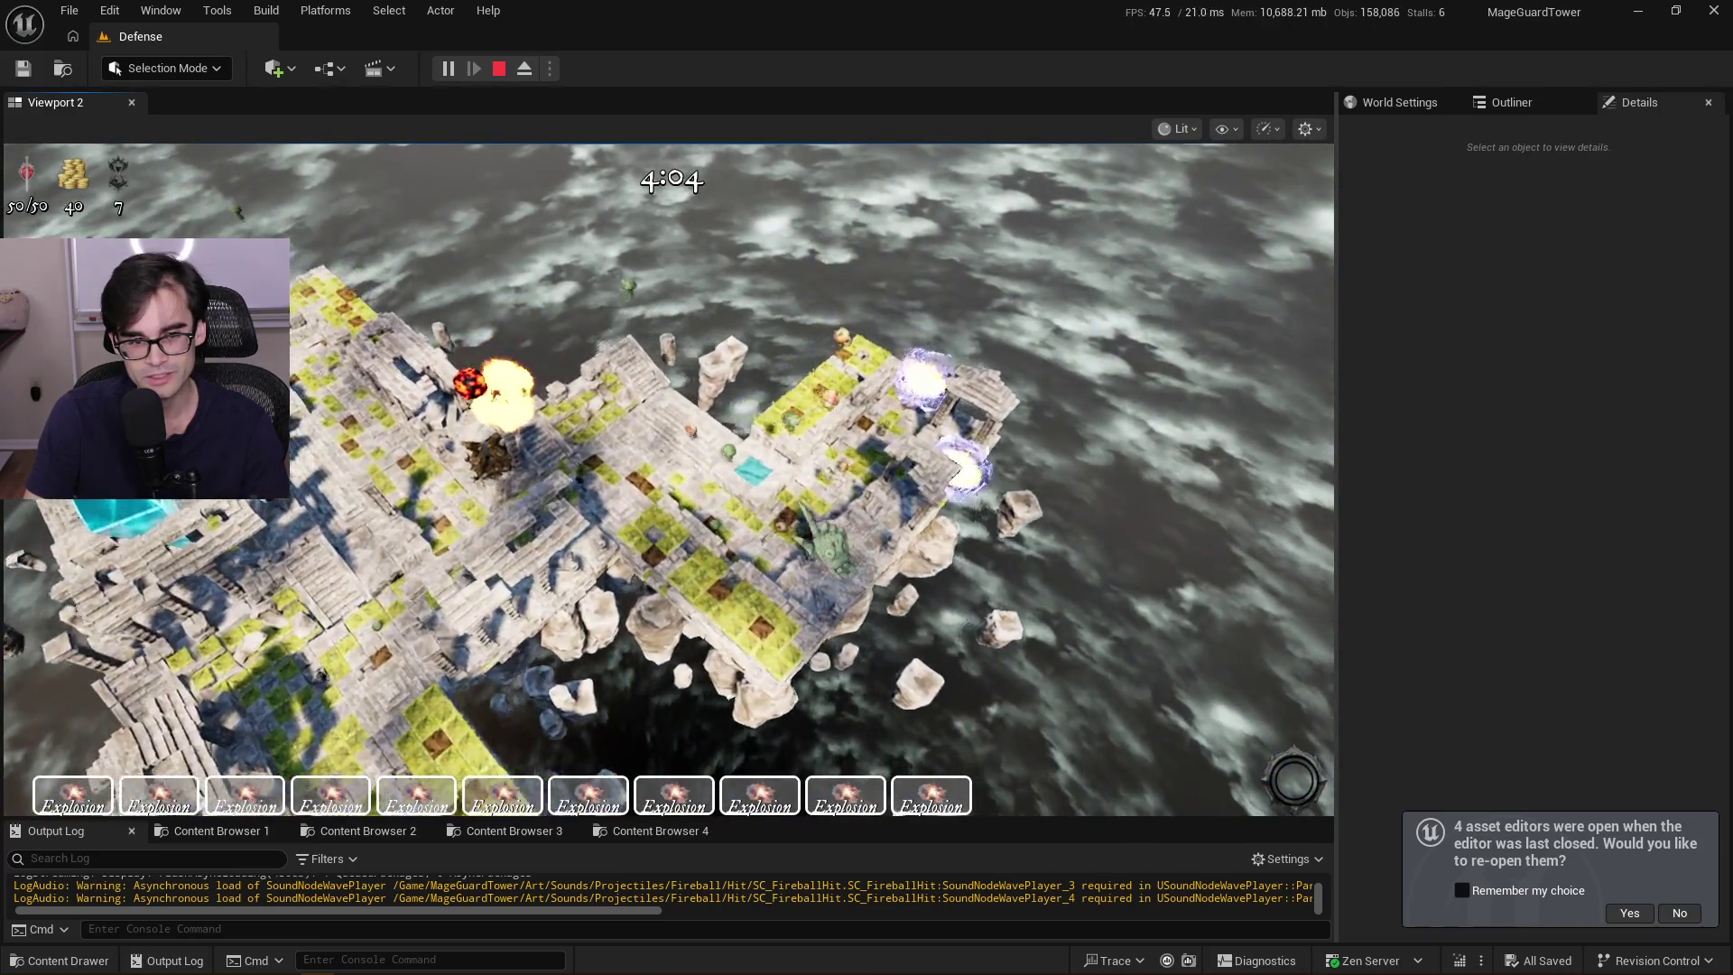
key("Escape")
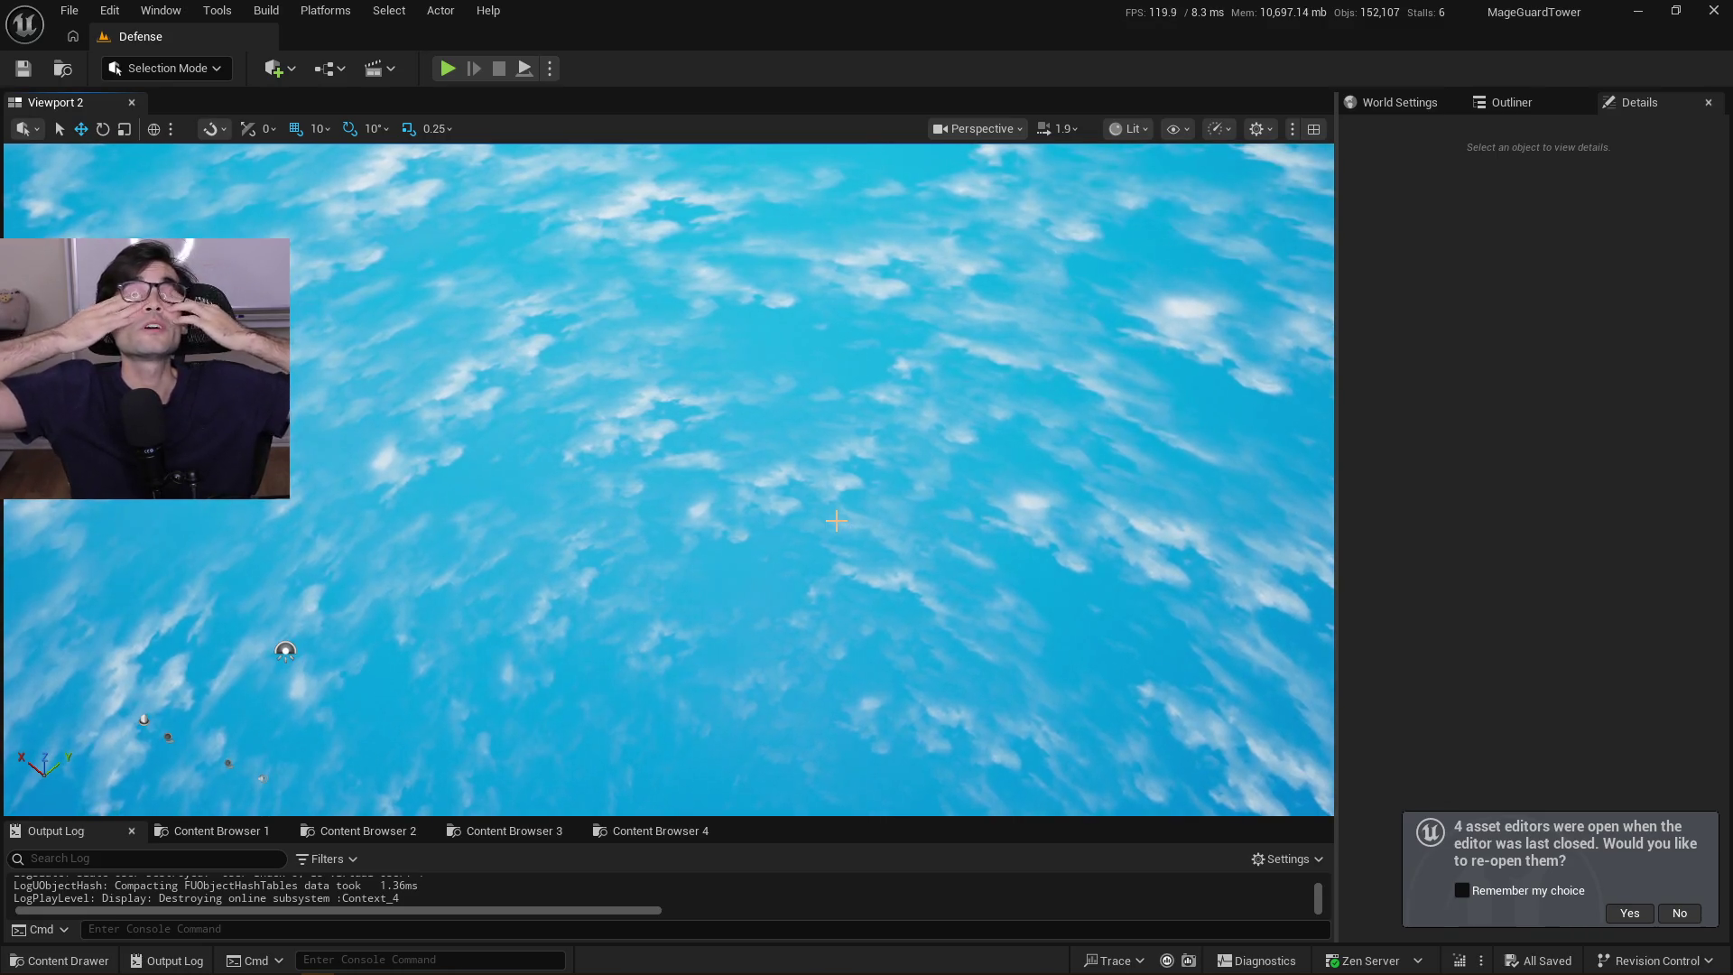
key("alt+Tab")
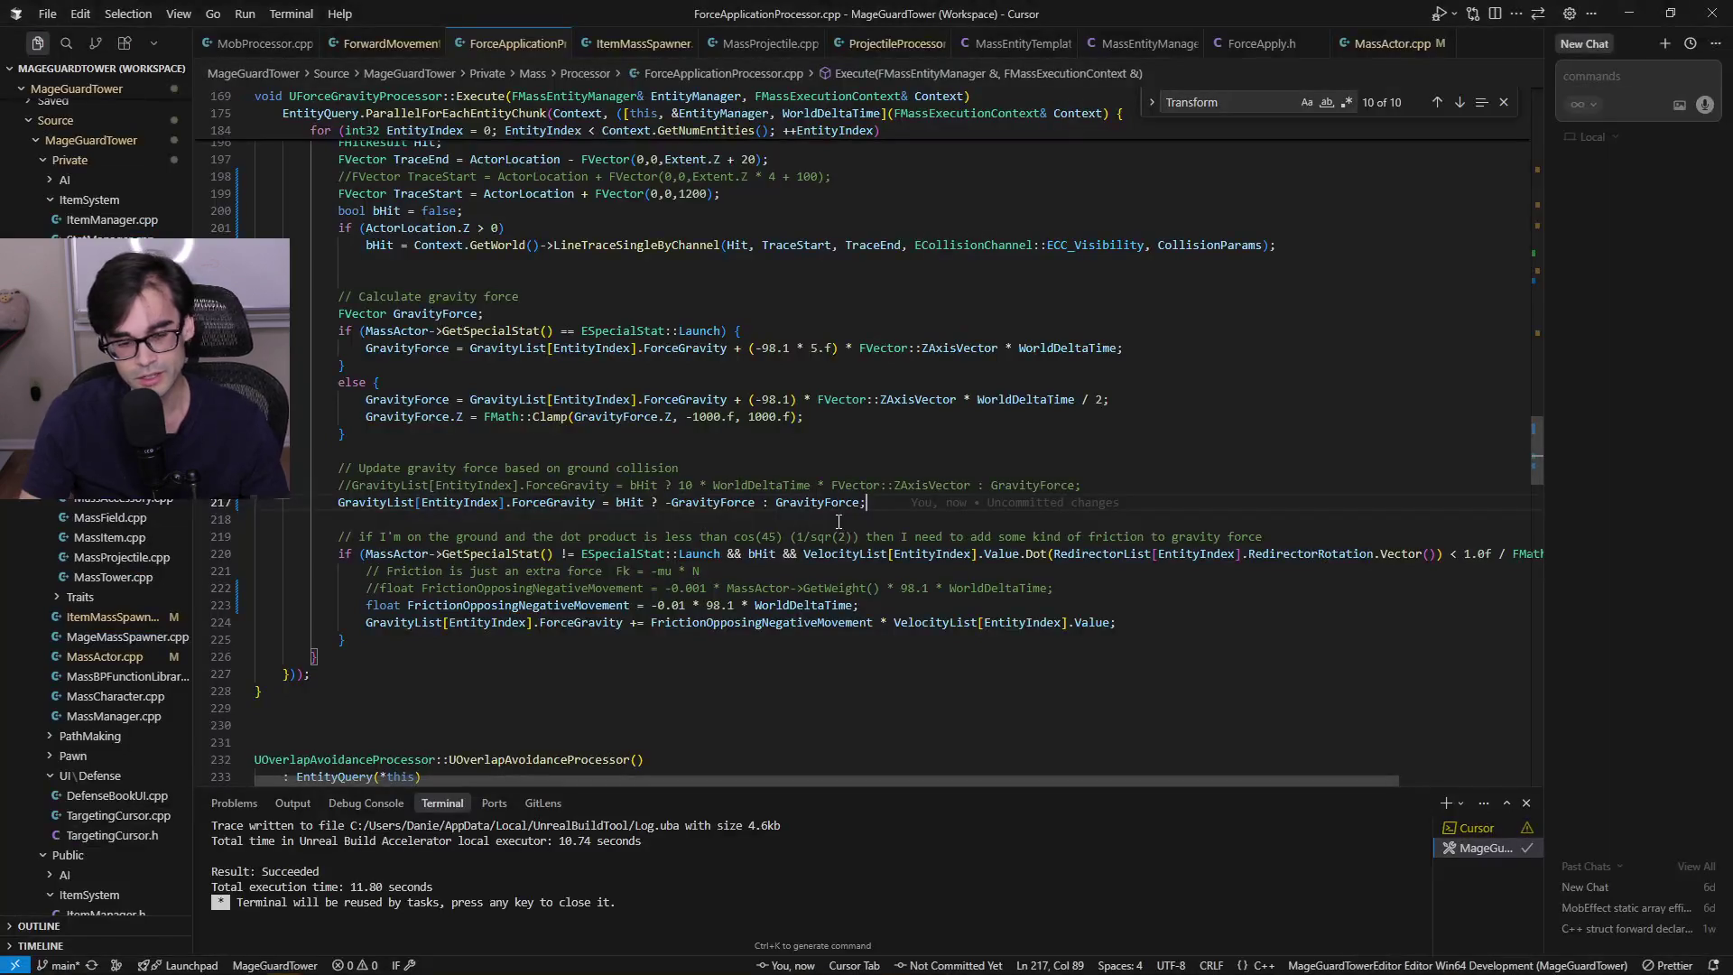
Change grounded gravity on line 217 to -GravityForce/100.f and save ForceApplicationProcessor.cpp
left_click(672, 502)
mouse_move(1110, 553)
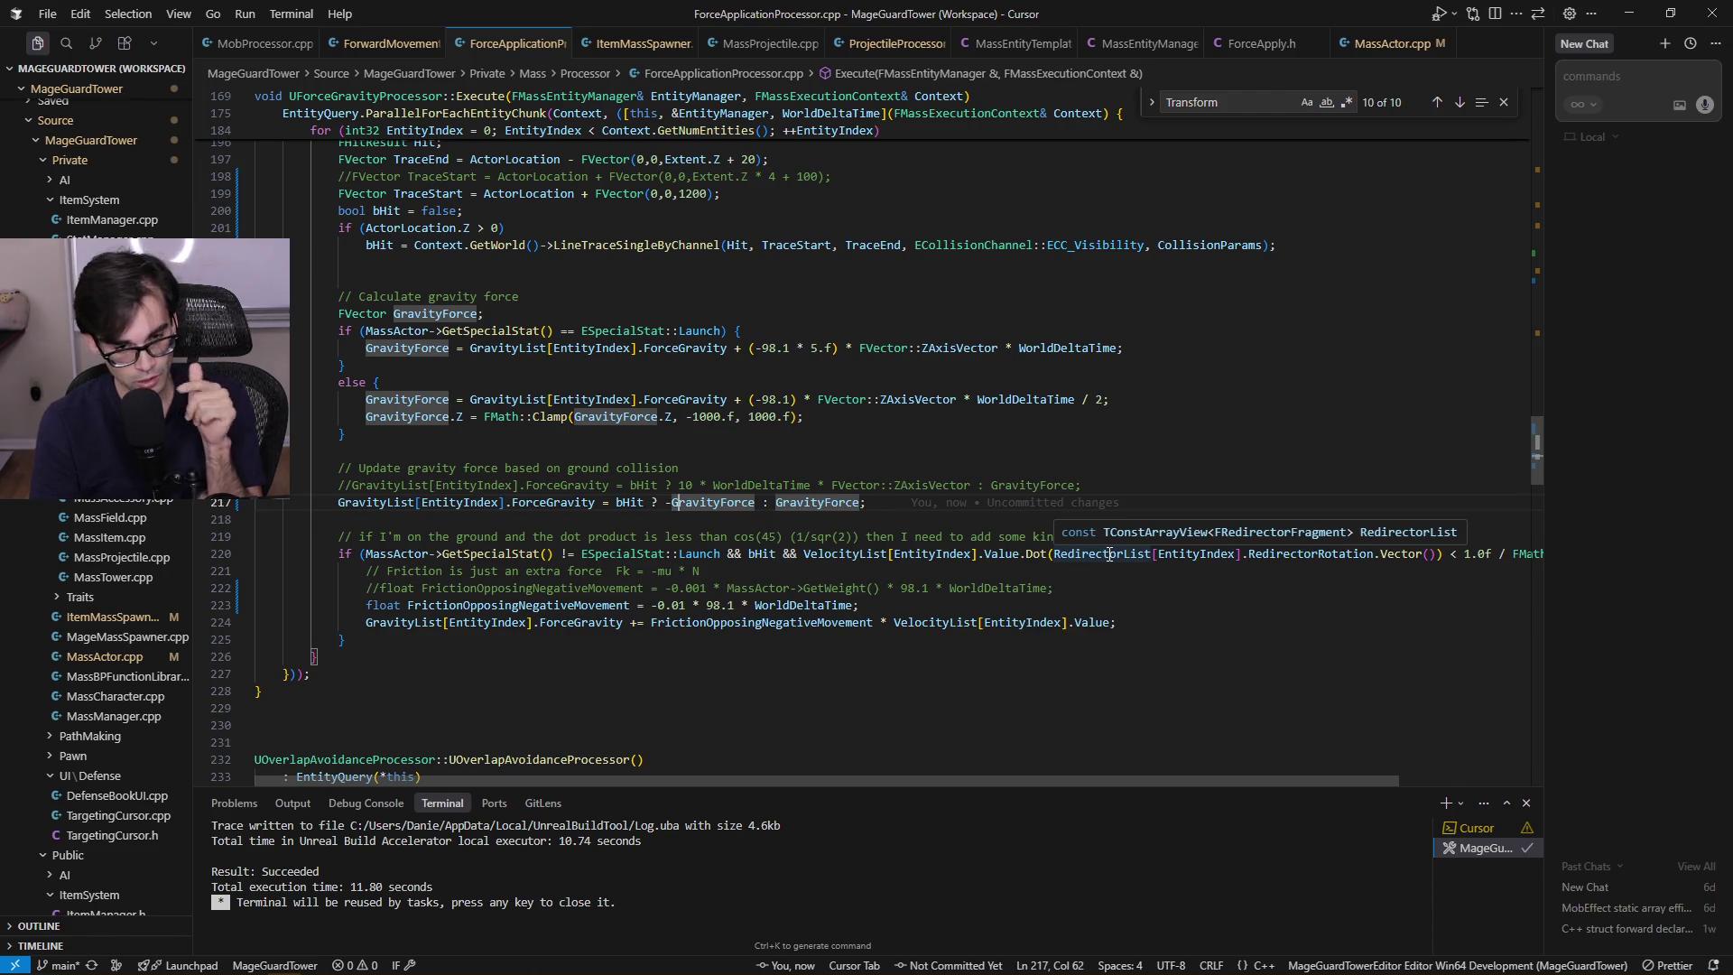
key("ctrl+Right")
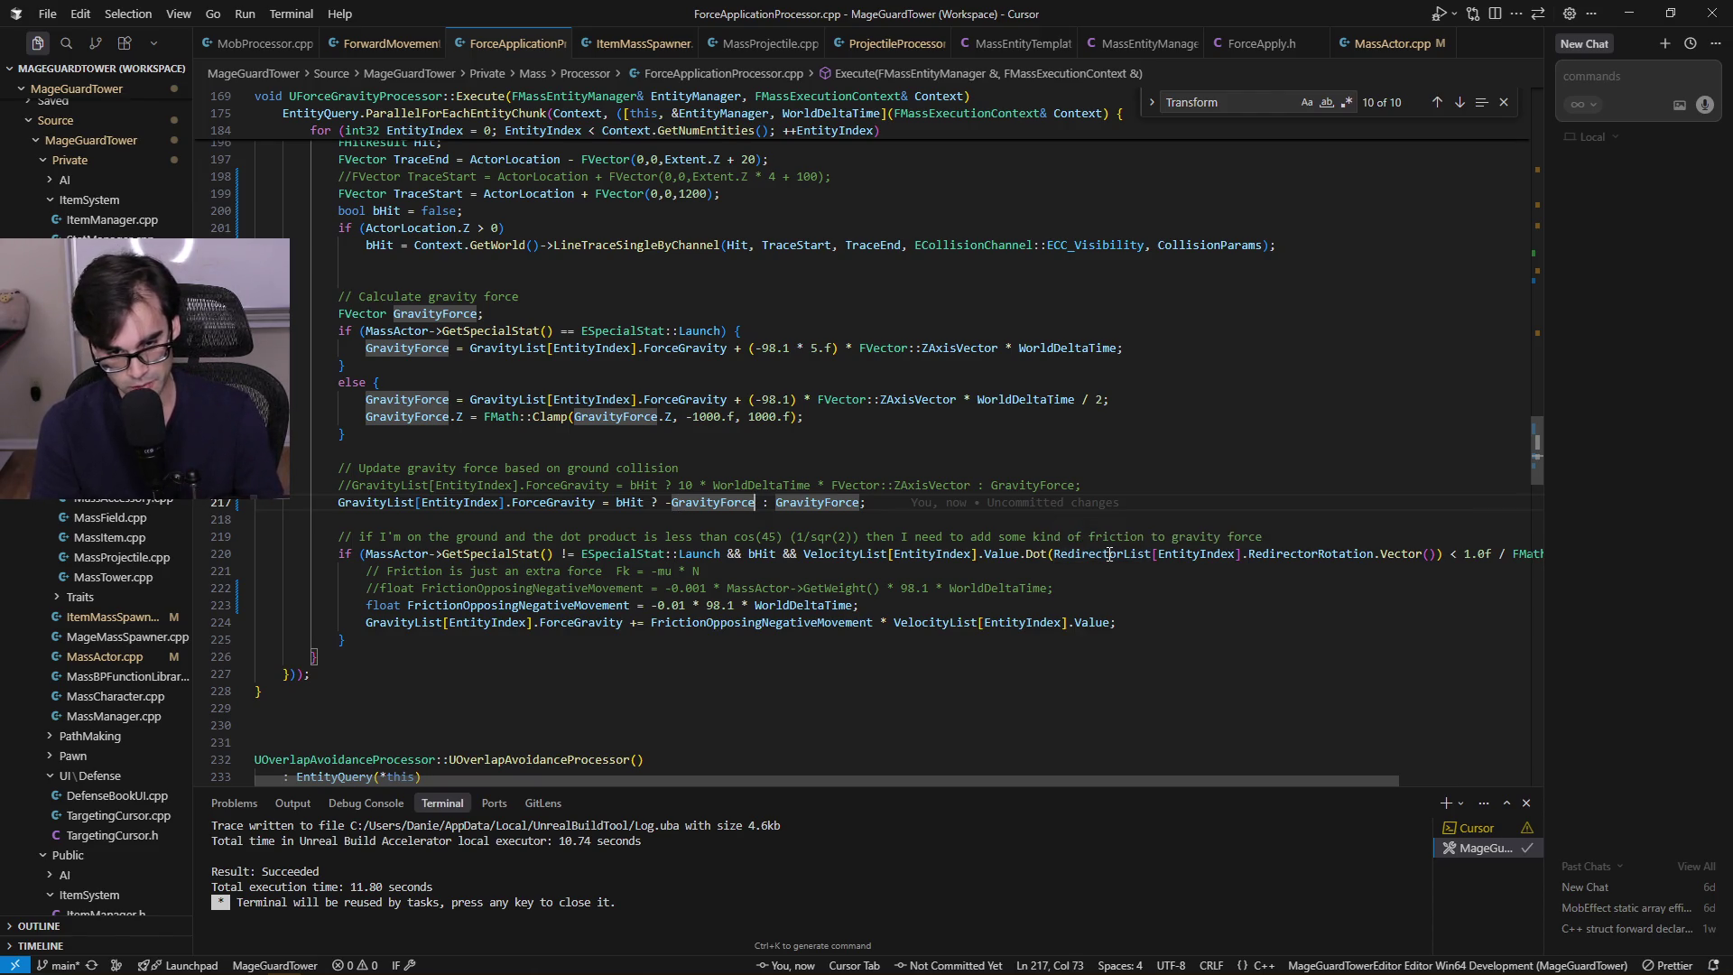
type("/10")
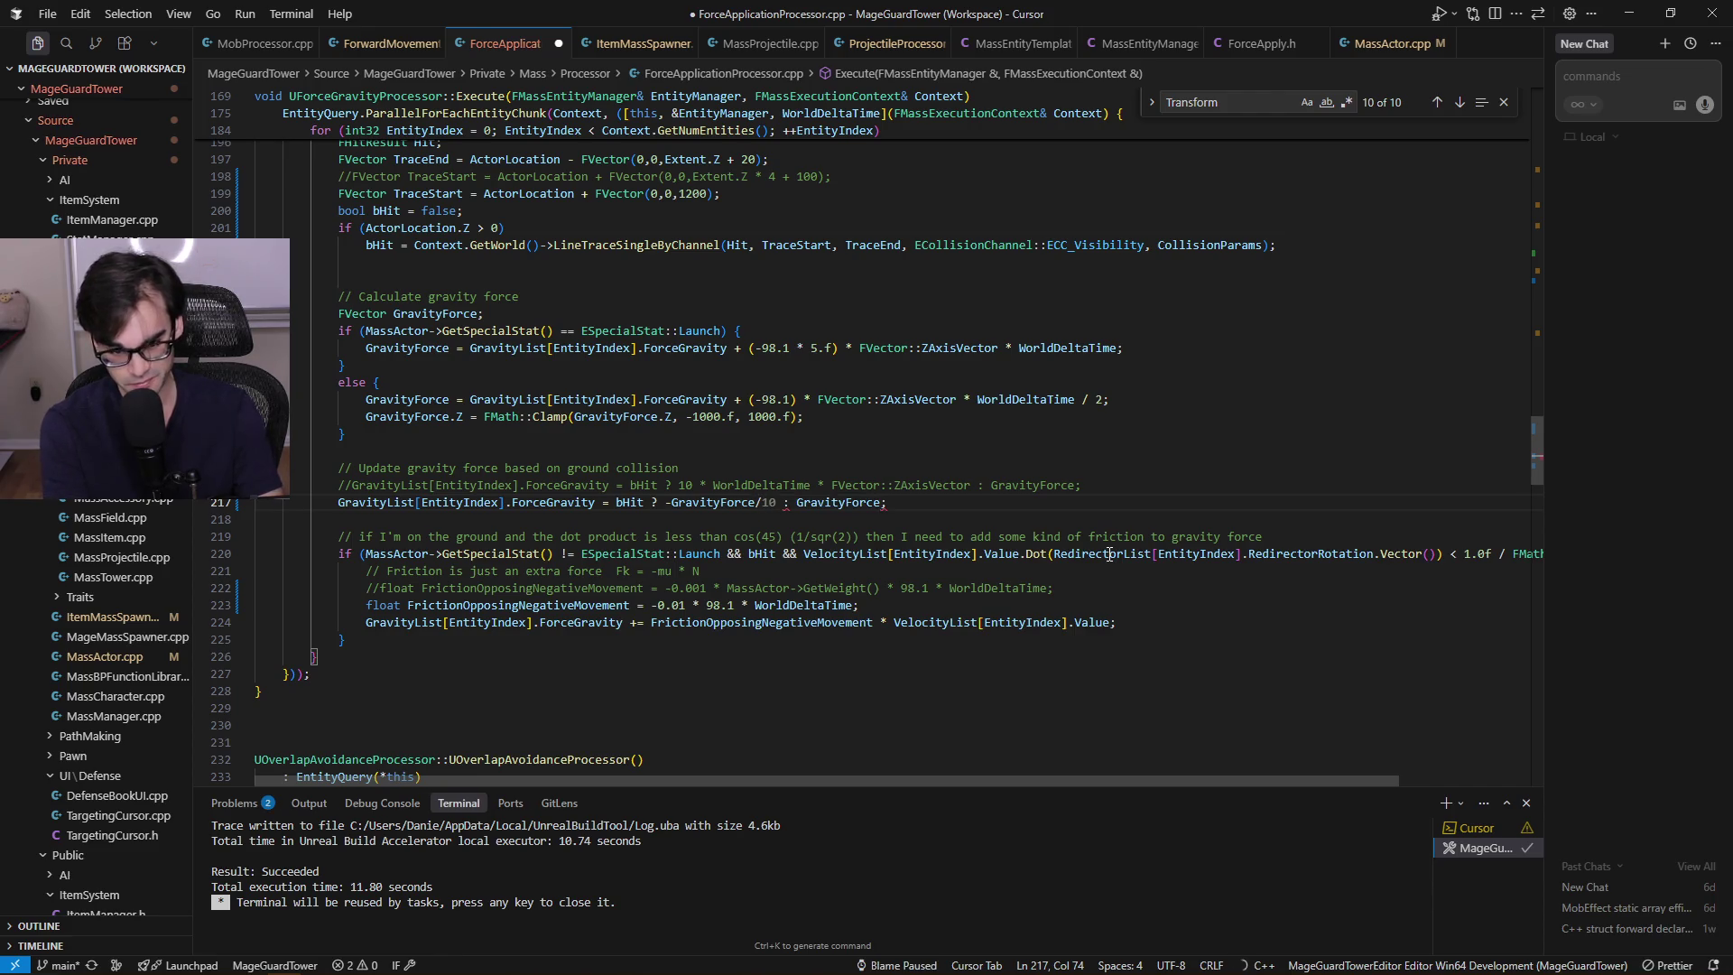
type("0.f")
key("ctrl+s")
key("Tab")
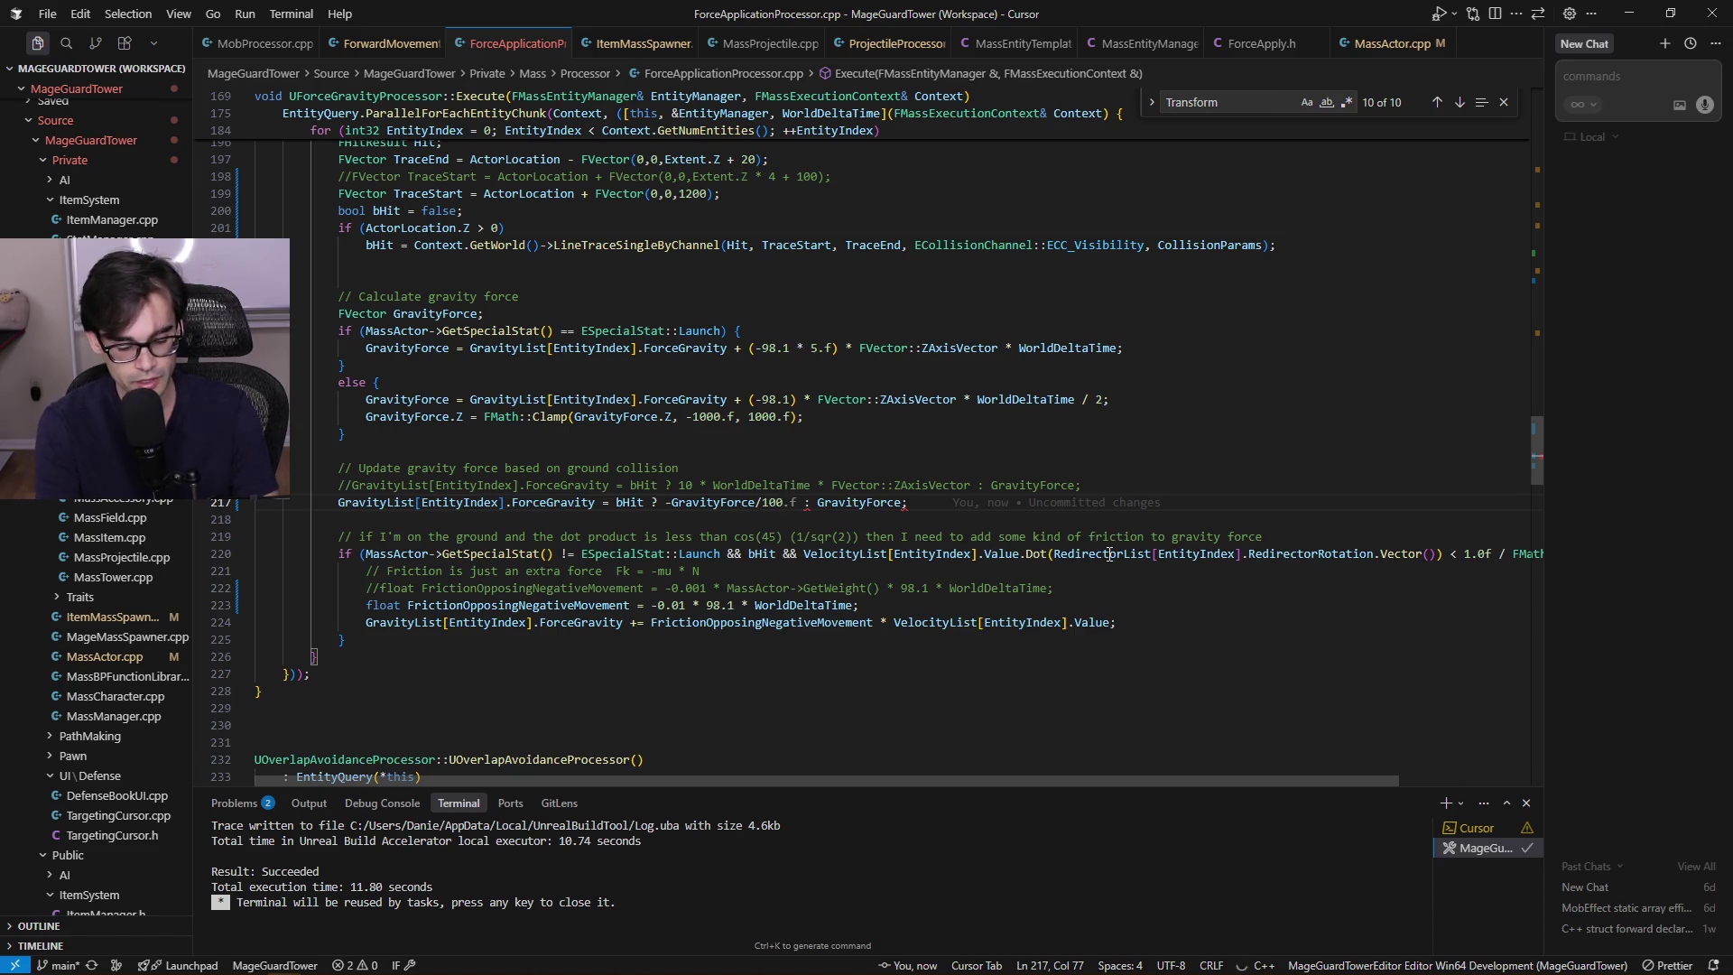
key("ctrl+s")
key("alt+Tab")
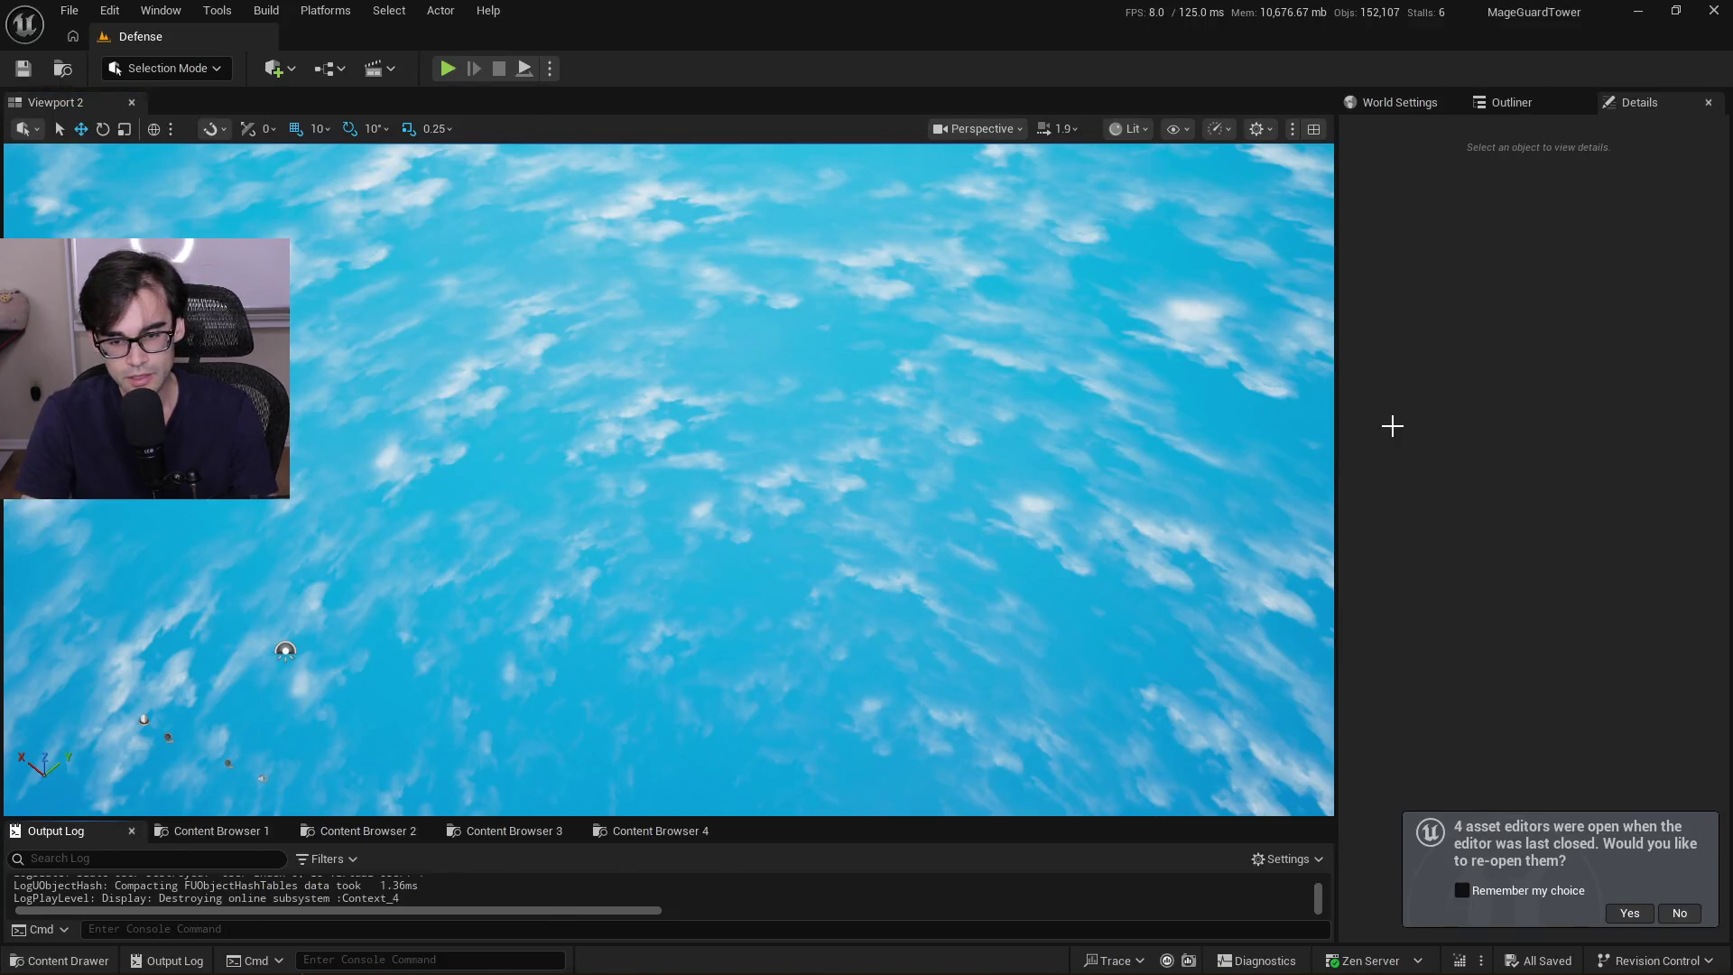
Live-code the saved /100.f gravity change in Unreal and start a new playtest
key("alt+Tab")
left_click(951, 510)
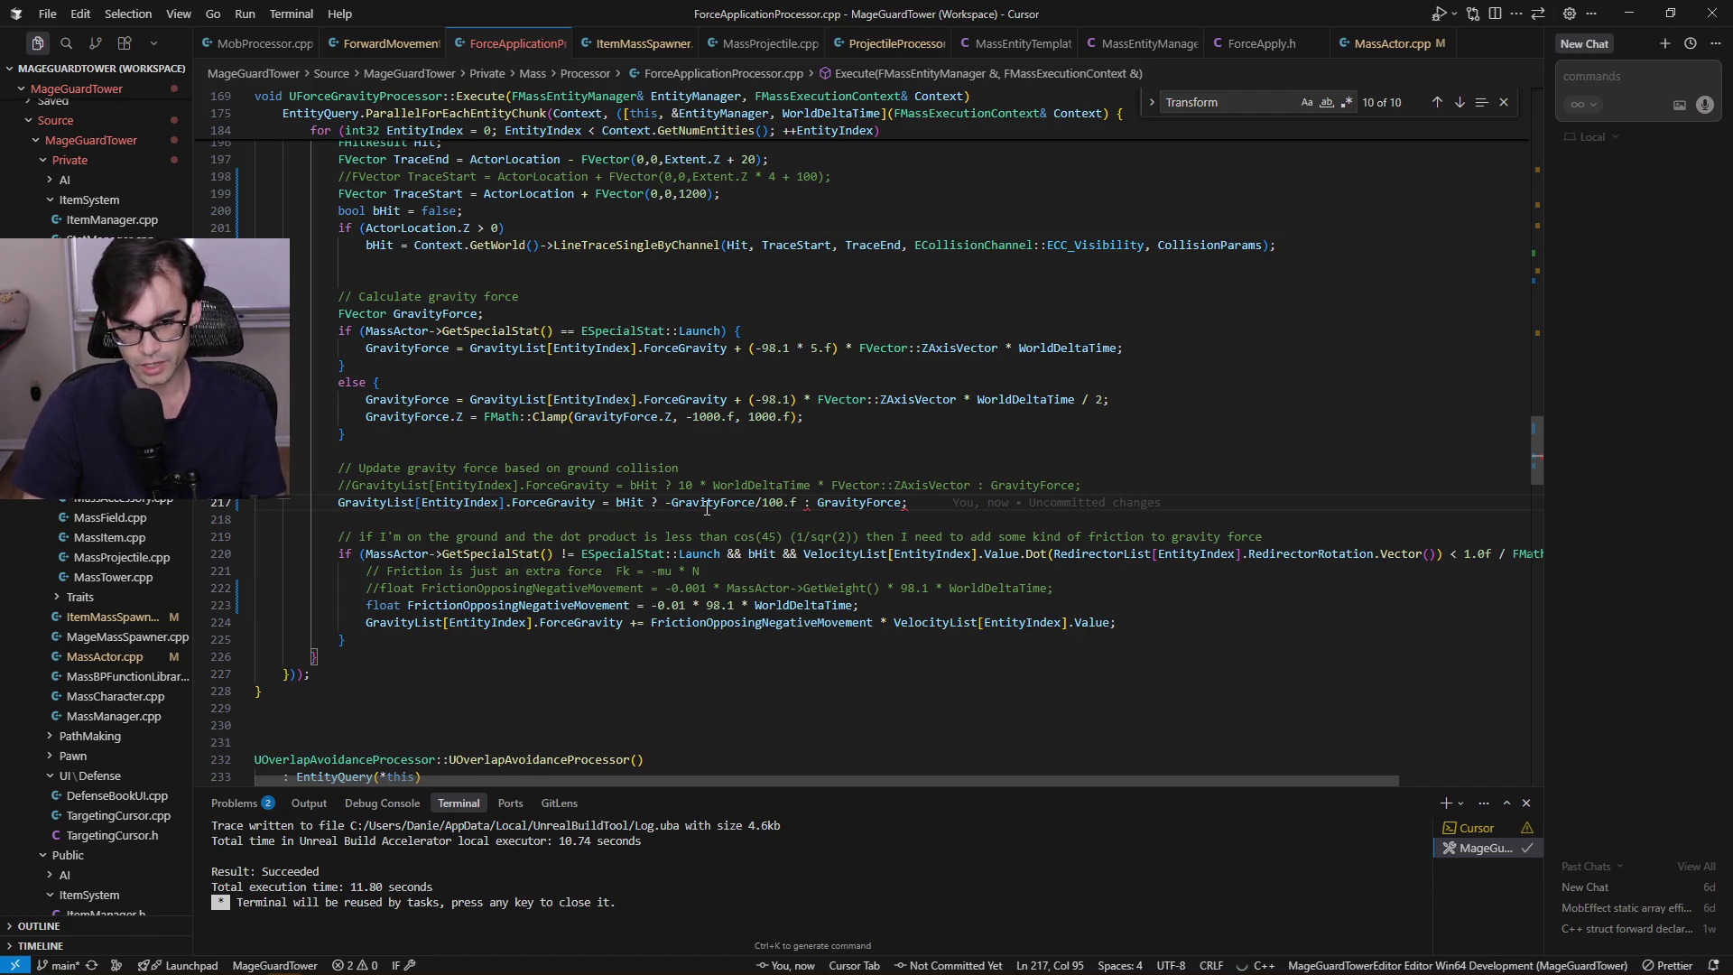
key("alt+Tab")
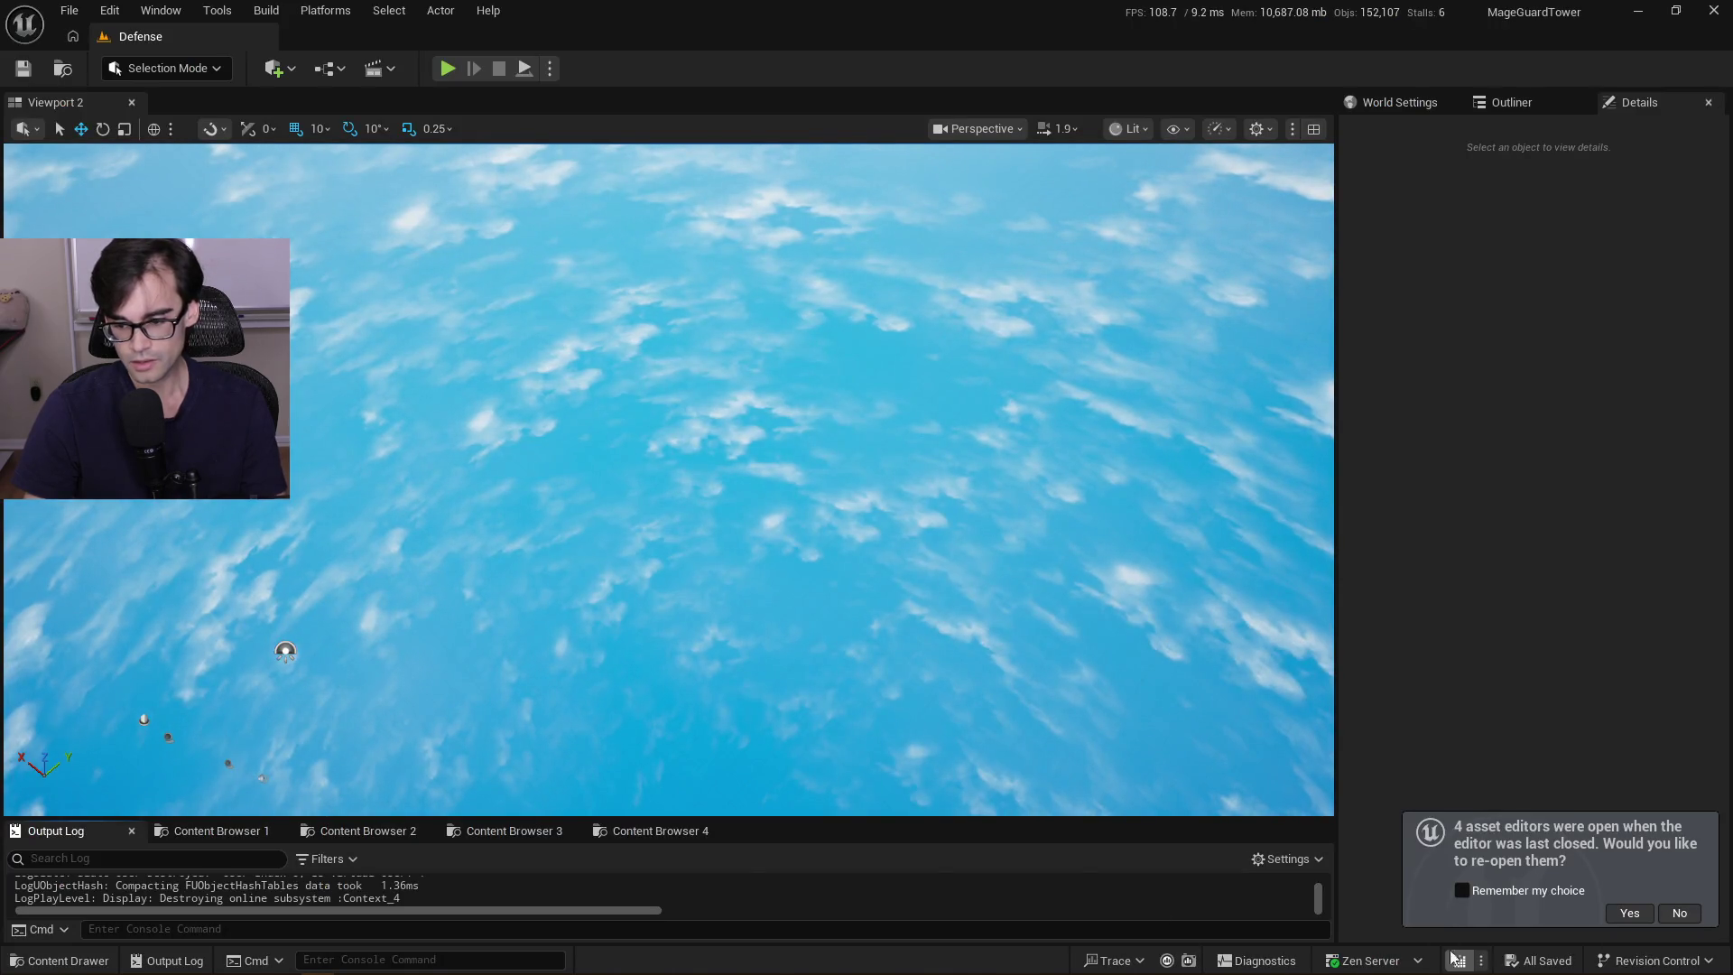
key("ctrl+alt+F11")
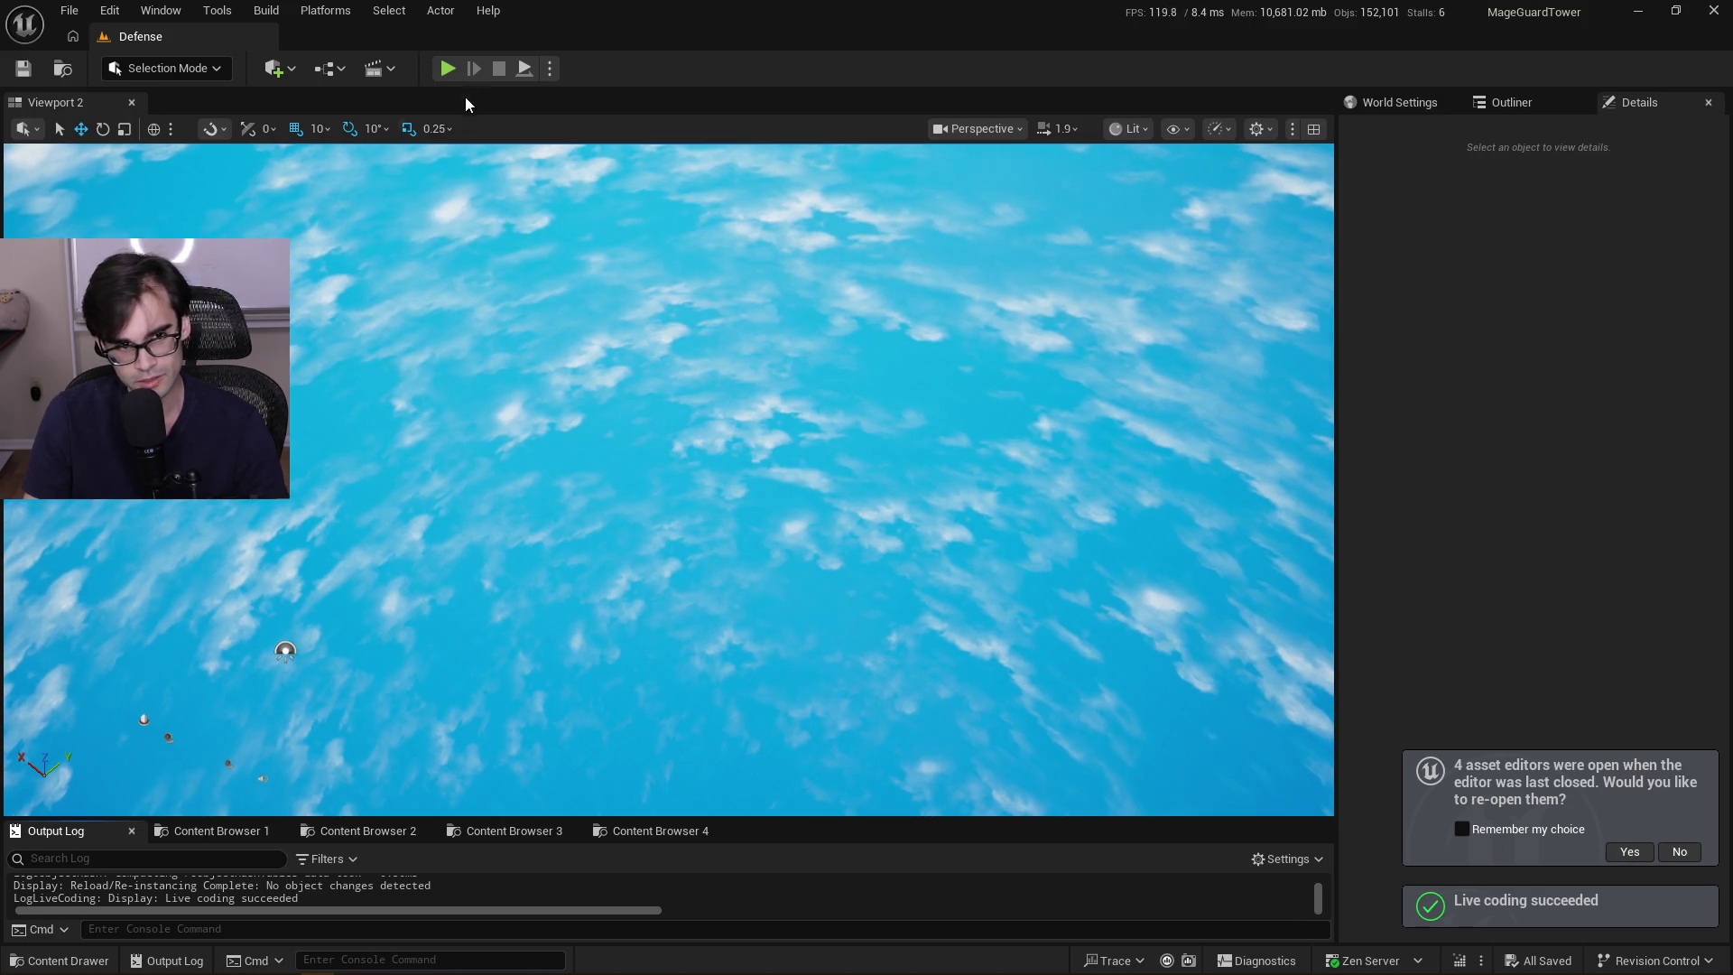
left_click(447, 68)
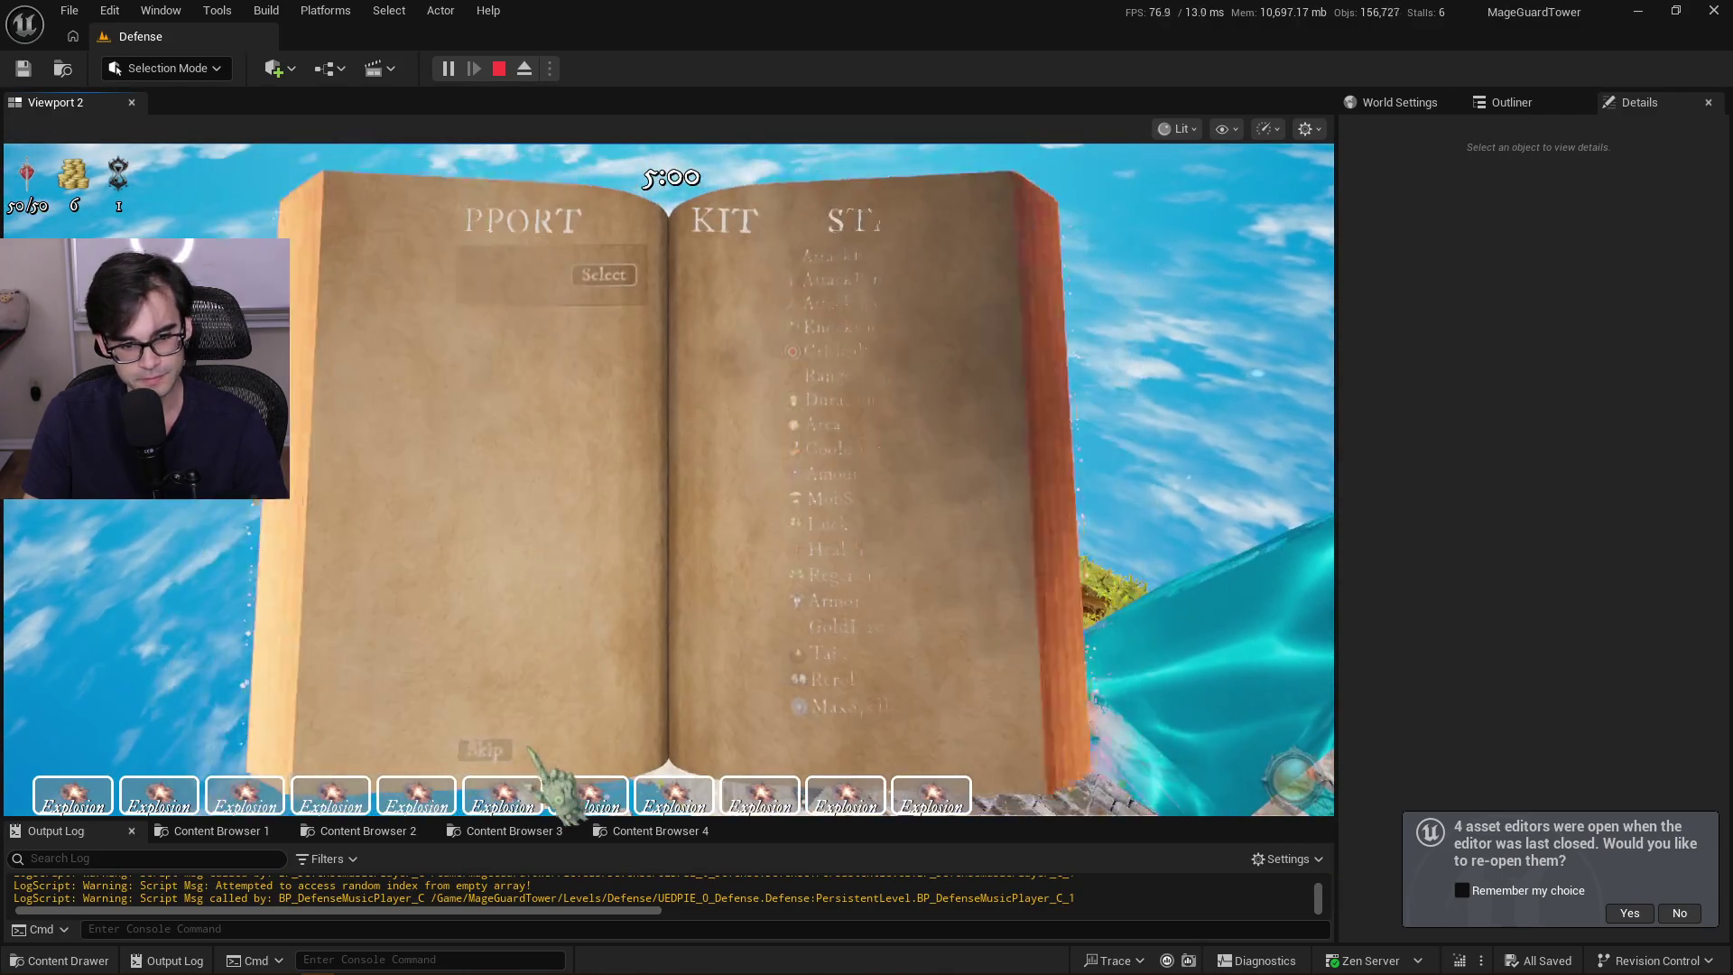
Skip all four spellbook upgrade offers to get the Defense wave running
left_click(496, 752)
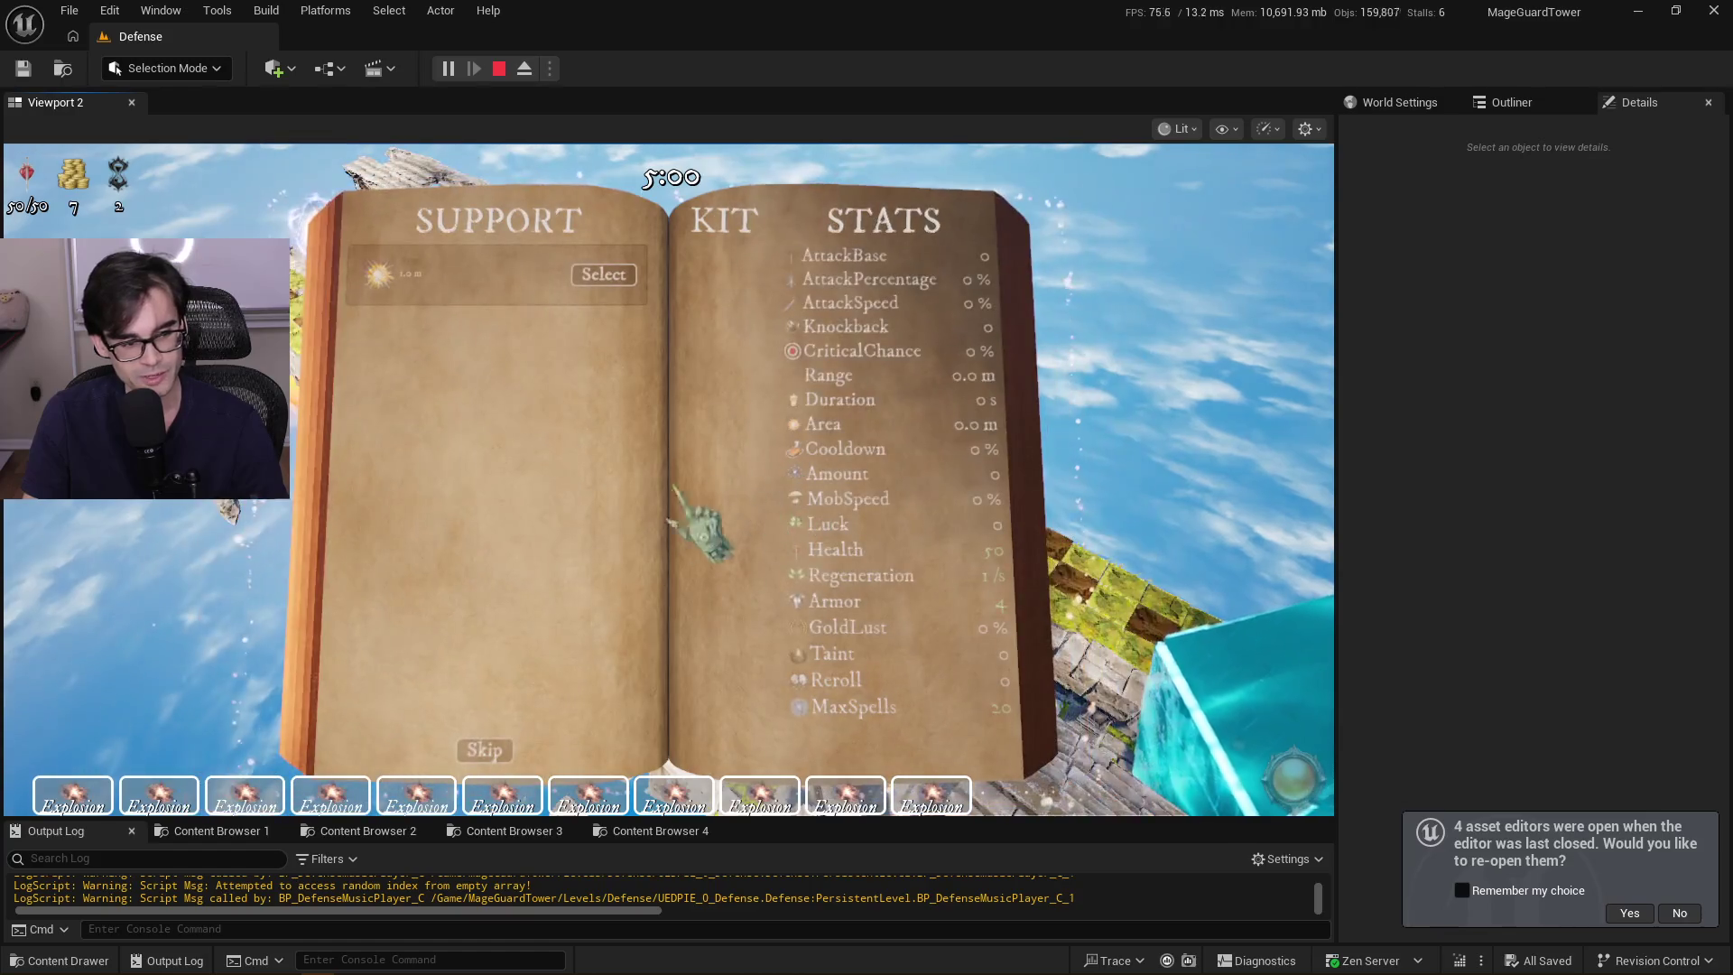
left_click(486, 751)
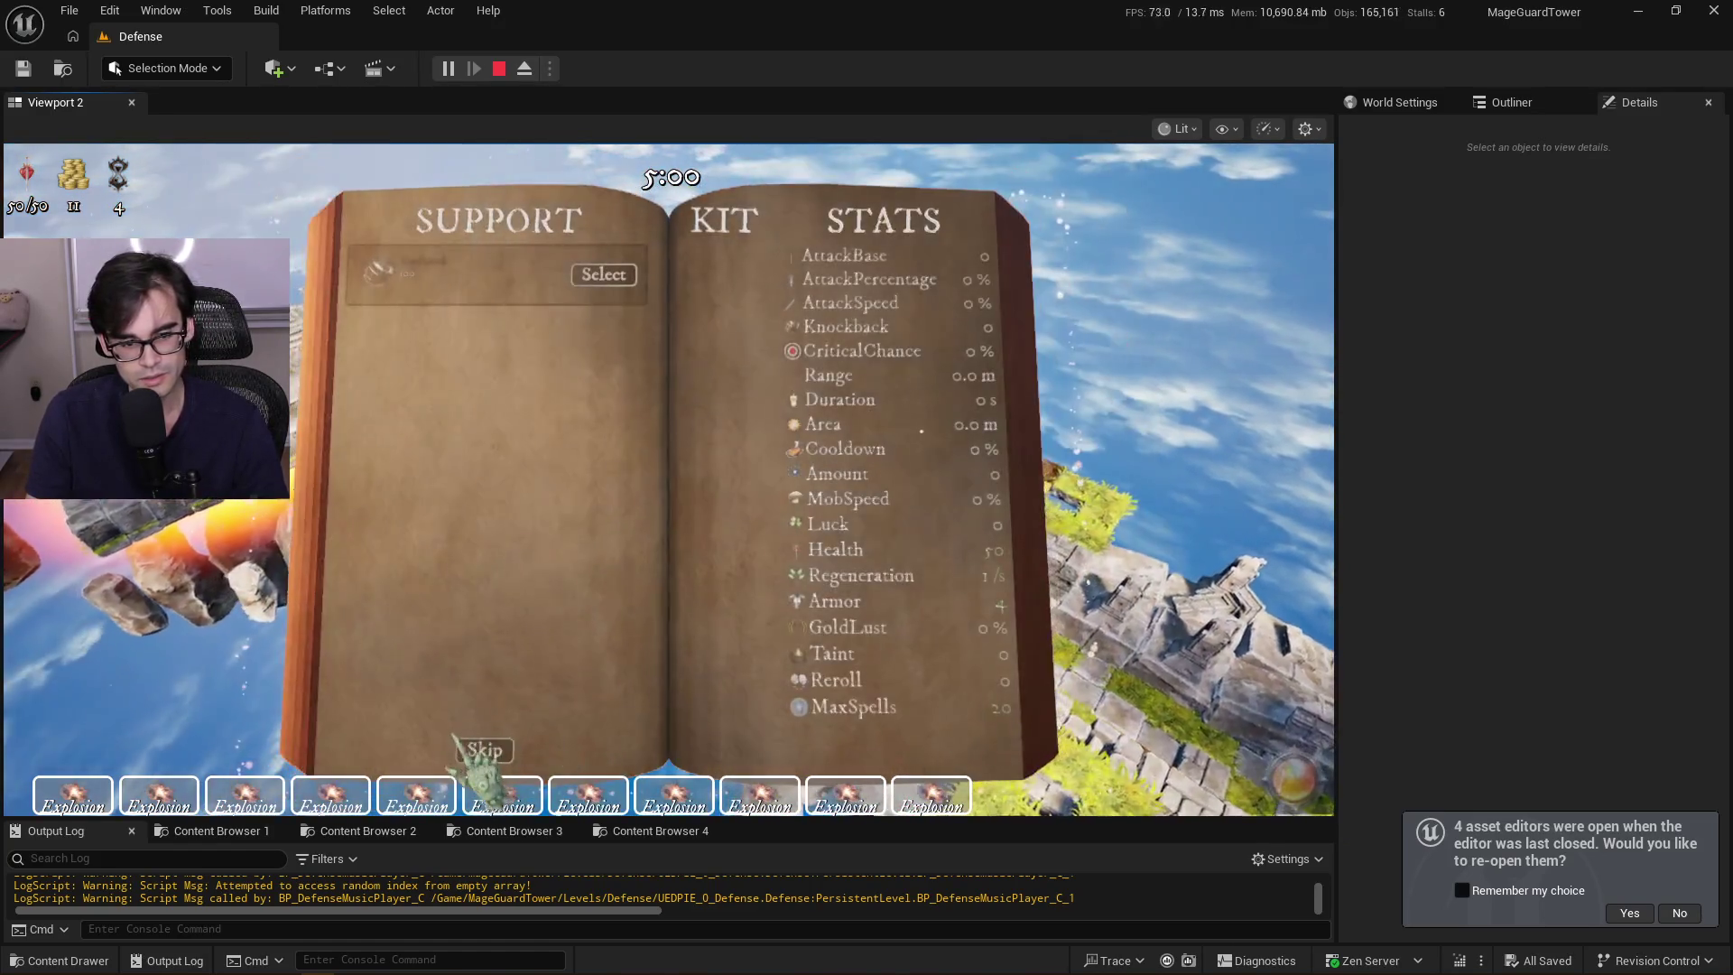
left_click(478, 763)
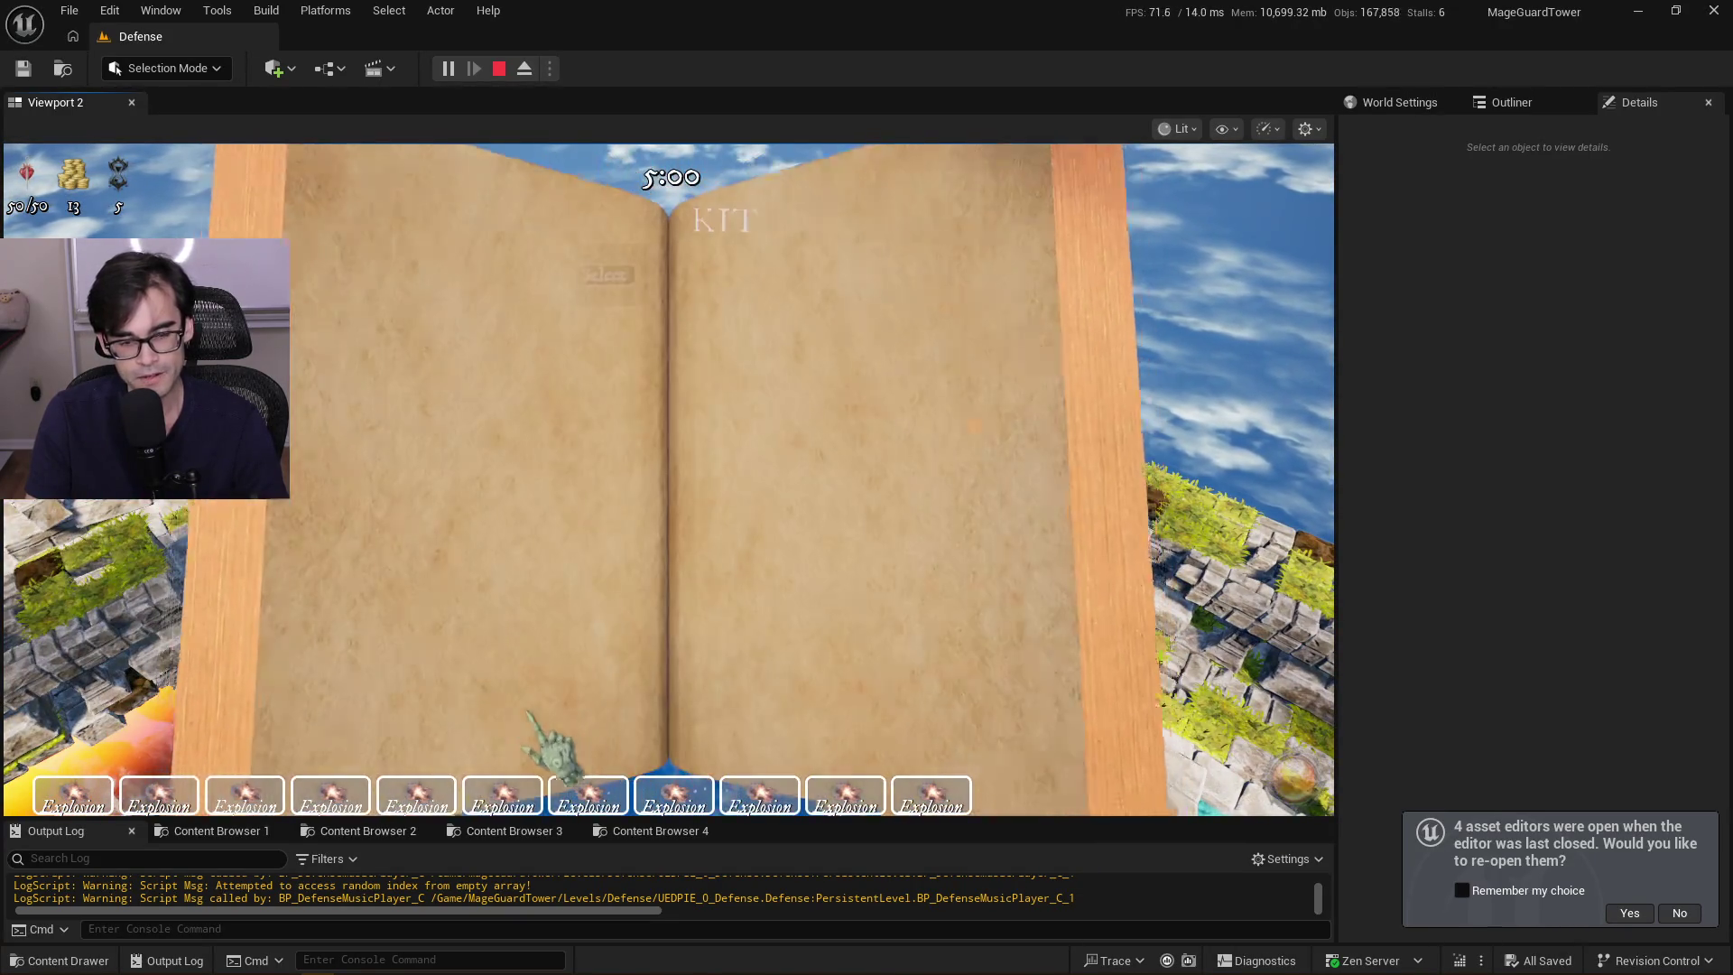
left_click(487, 754)
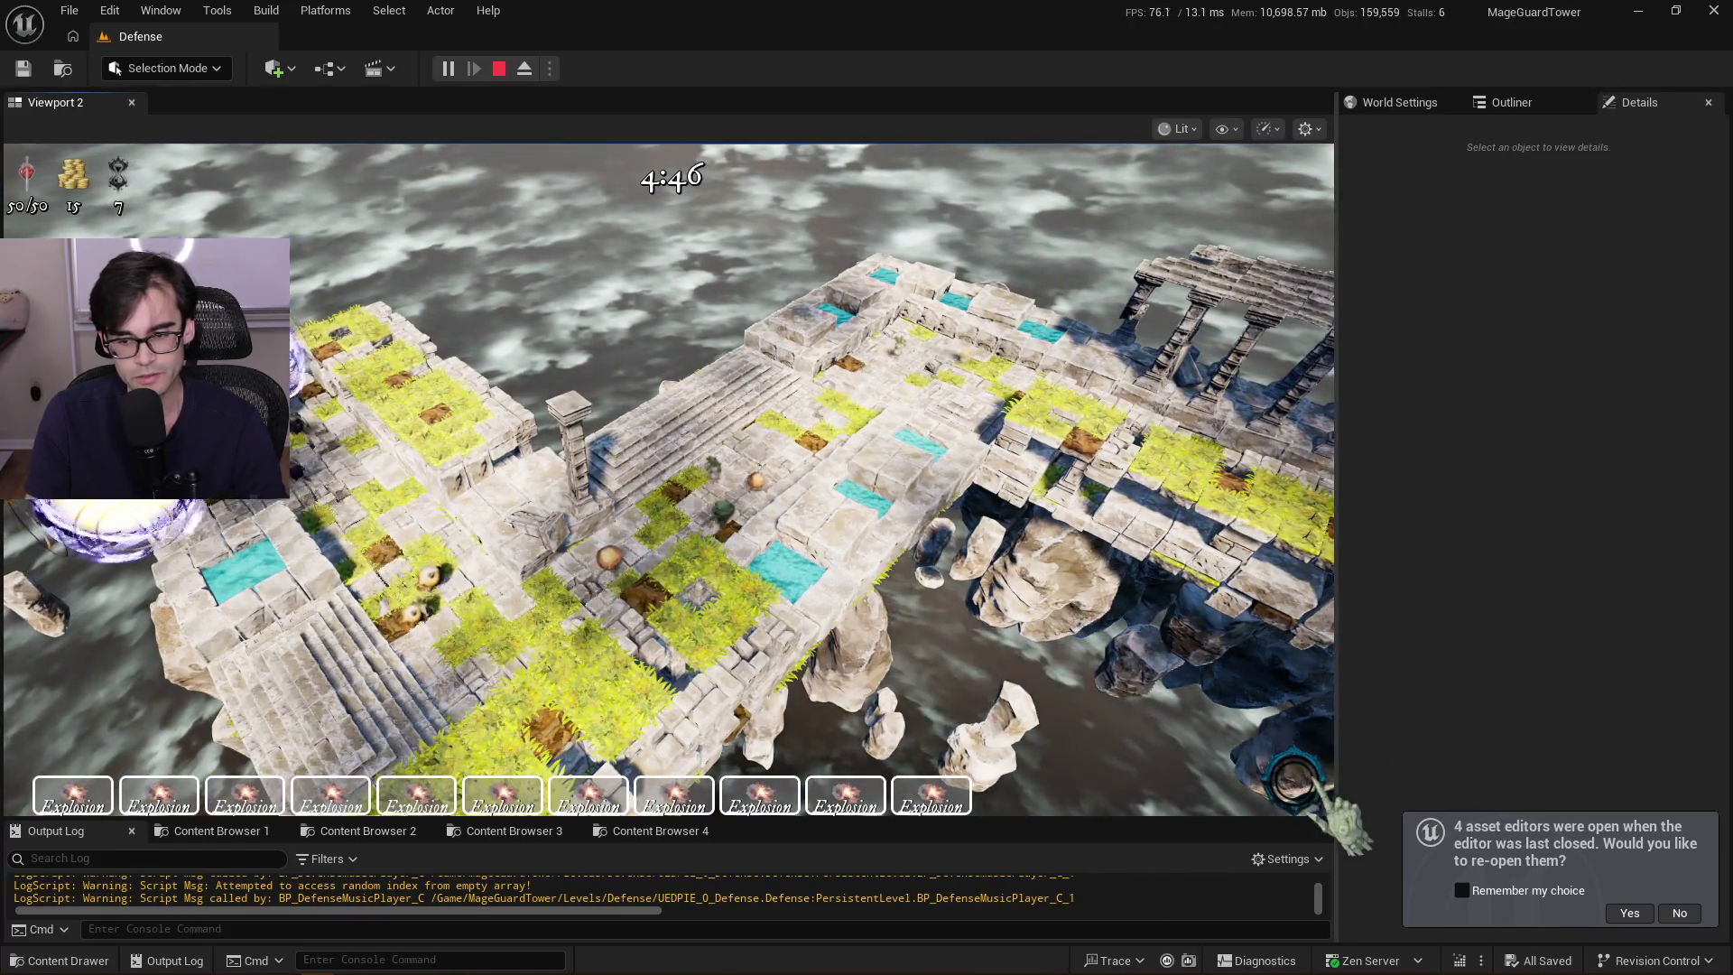
Rerun the armor 10000, area 500 and FireballTower cheats from console history
key("grave")
key("Up")
key("Return")
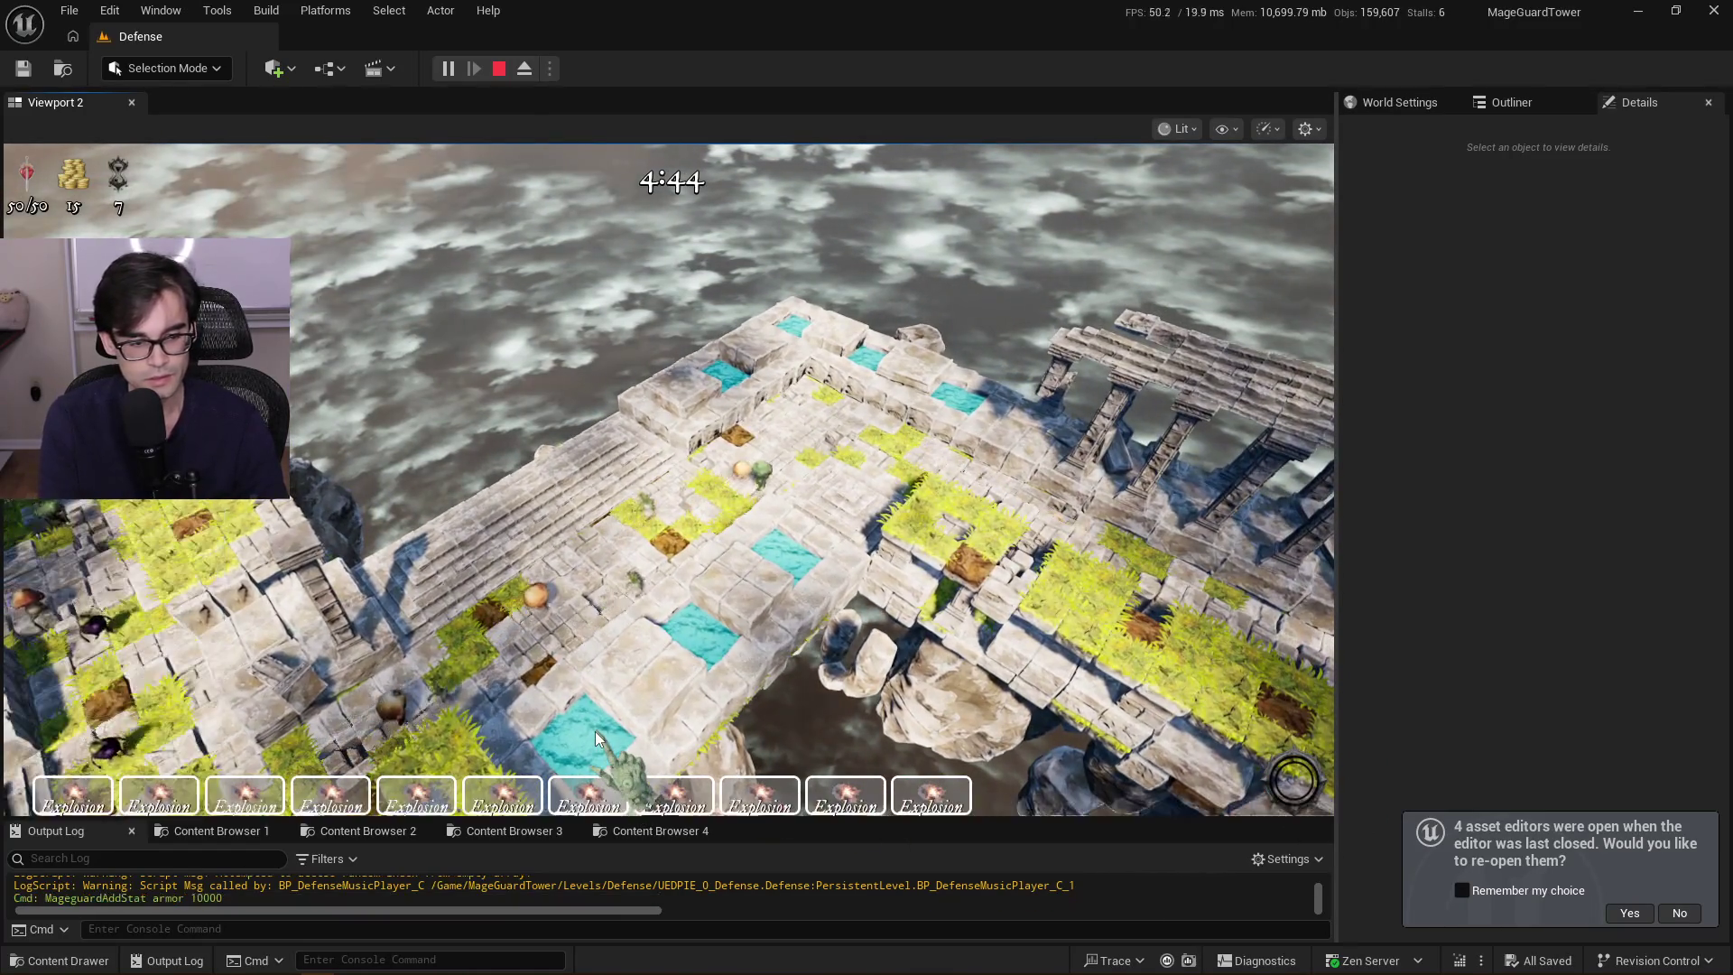
key("grave")
key("Up")
key("Up")
key("Up")
key("Return")
key("grave")
key("Up")
key("Up")
key("Up")
key("Return")
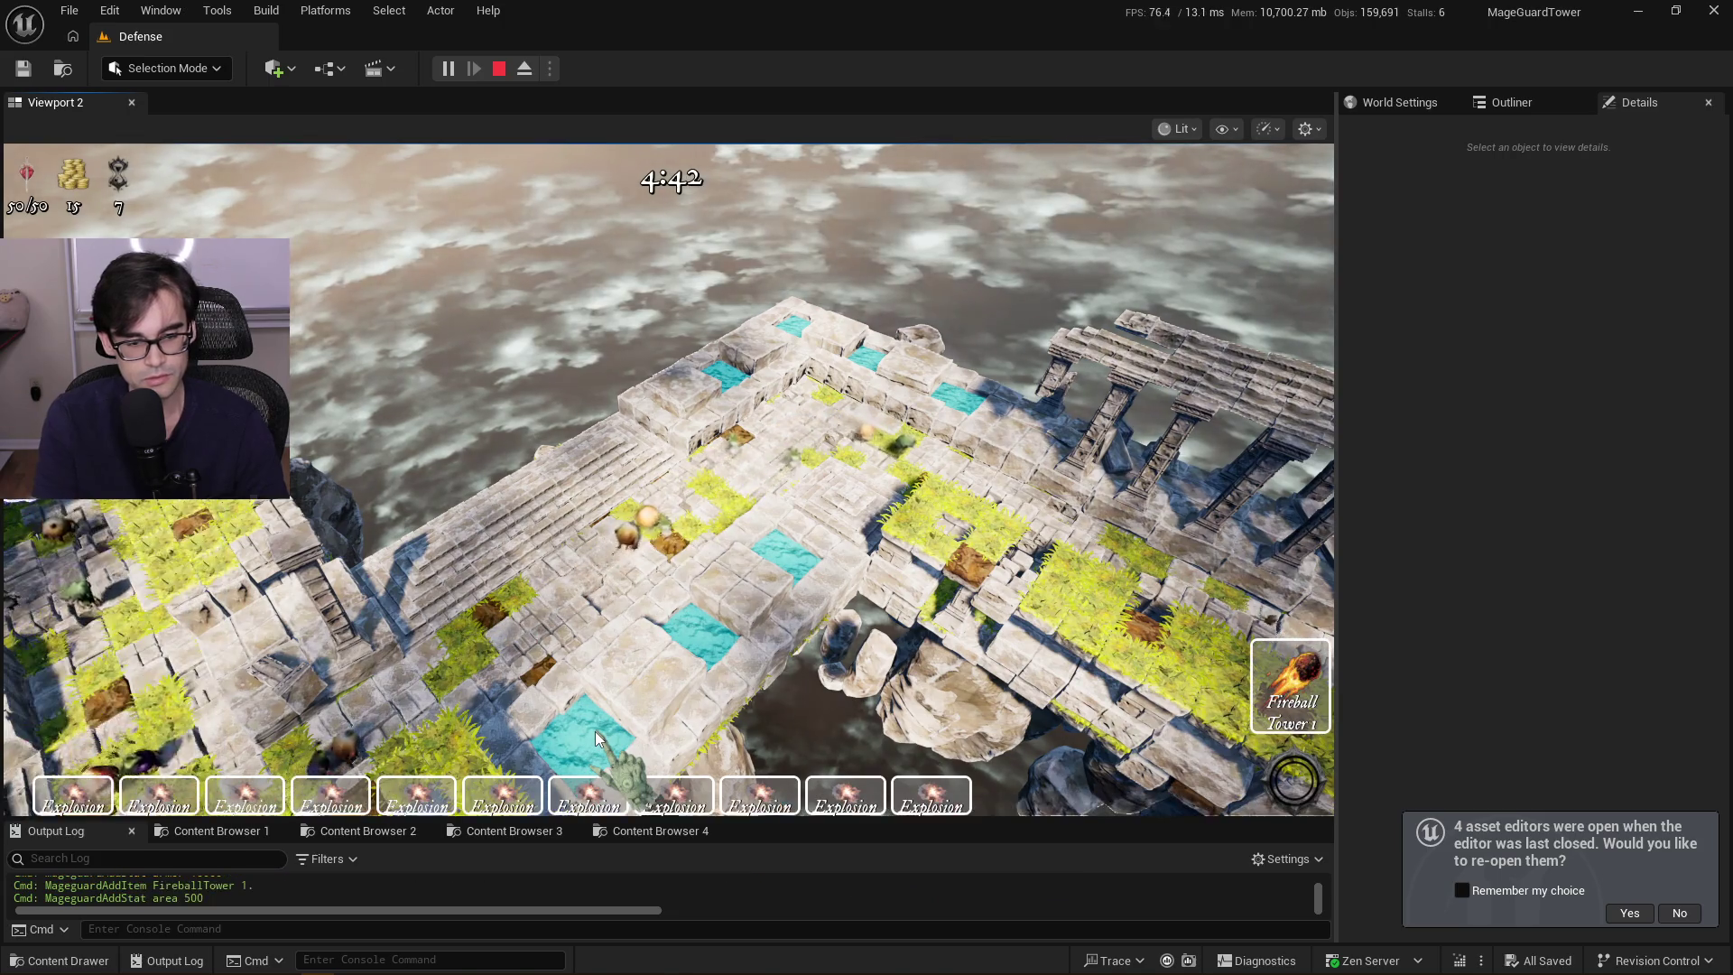
Place the Fireball Tower on the map and set its target to Closest
key("1")
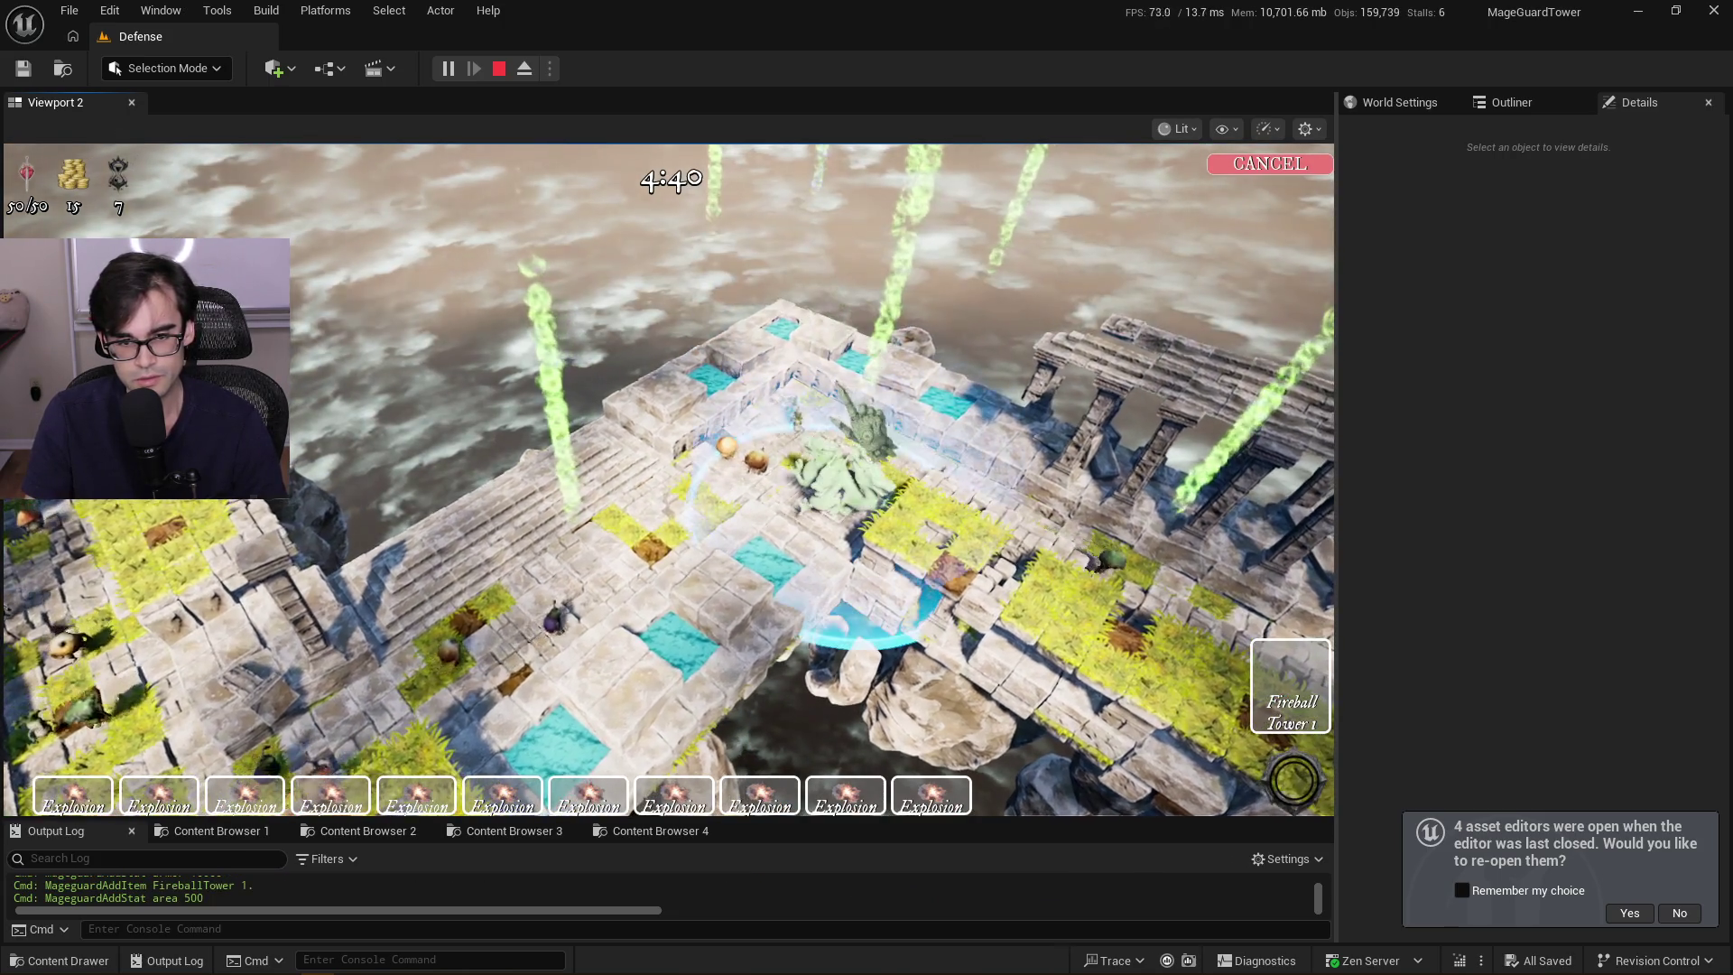
left_click(839, 465)
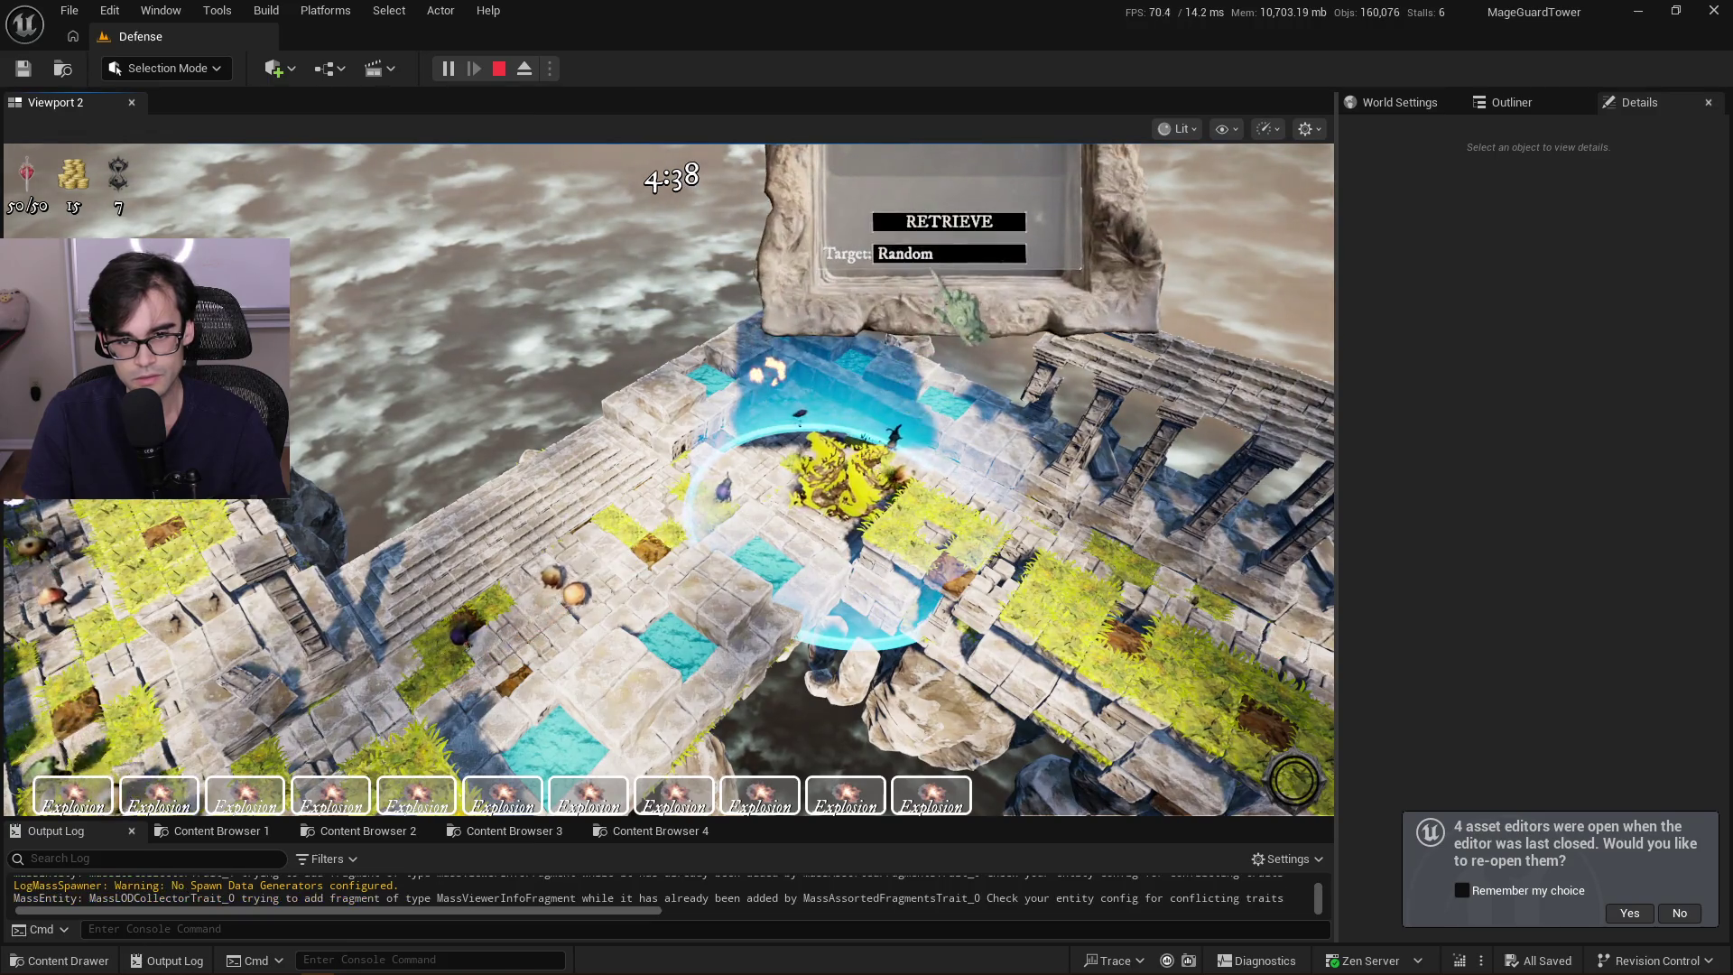
left_click(959, 214)
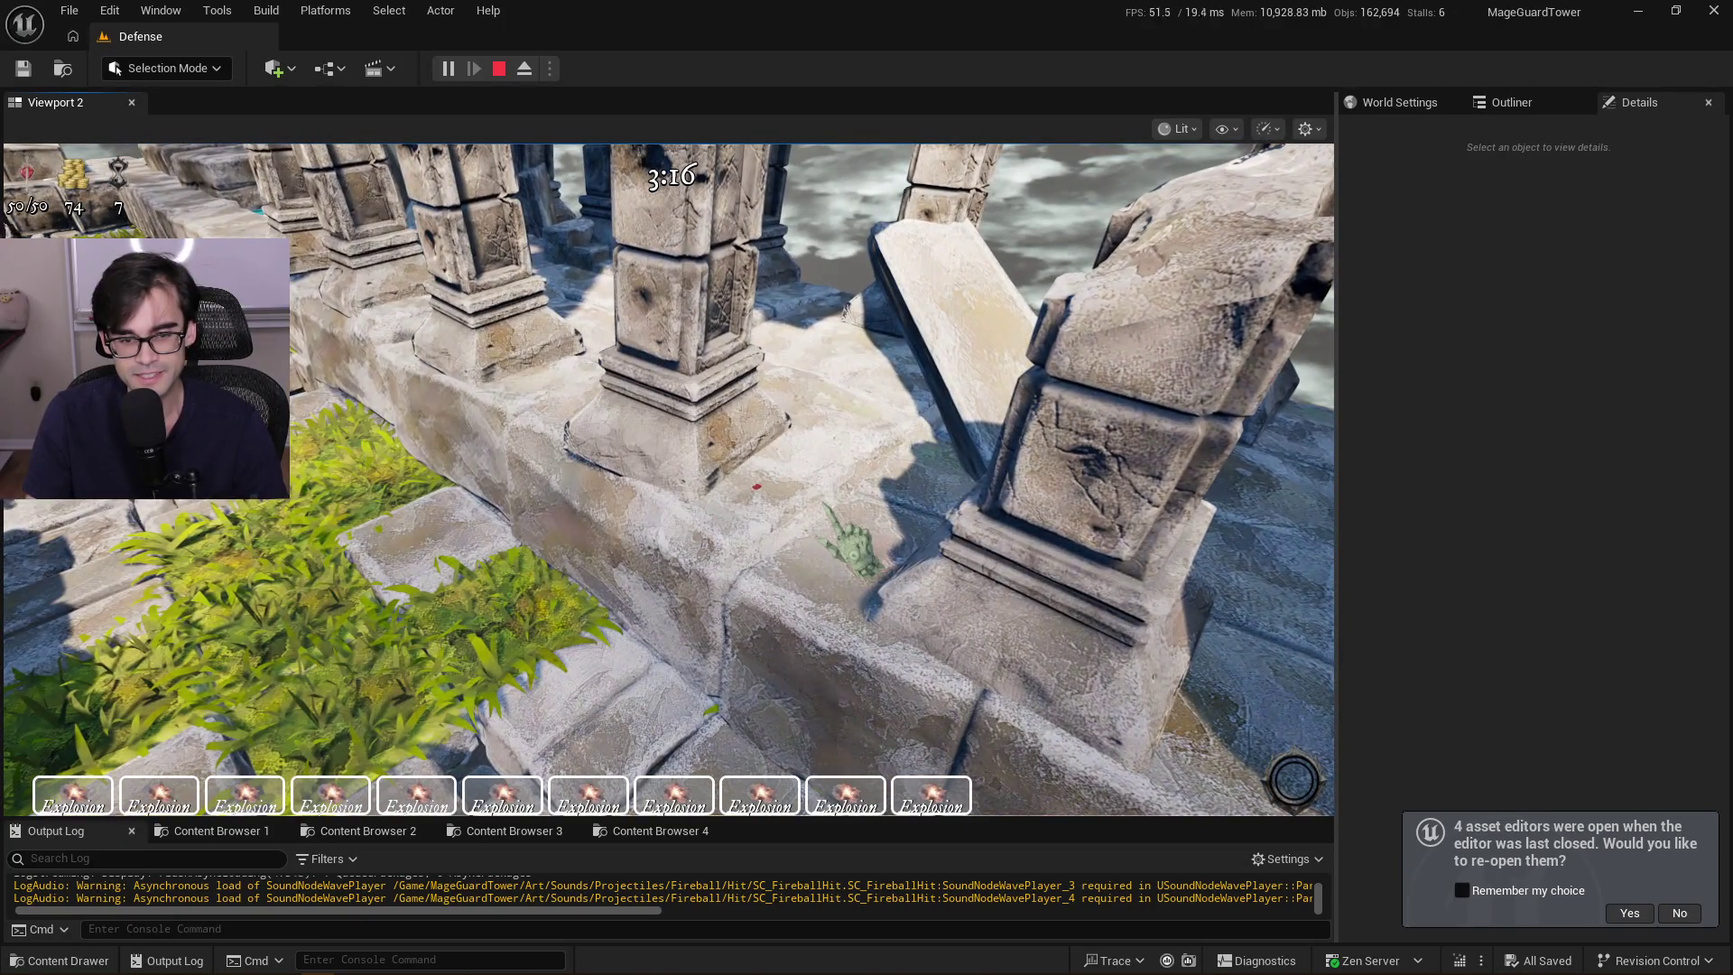
left_click(758, 546)
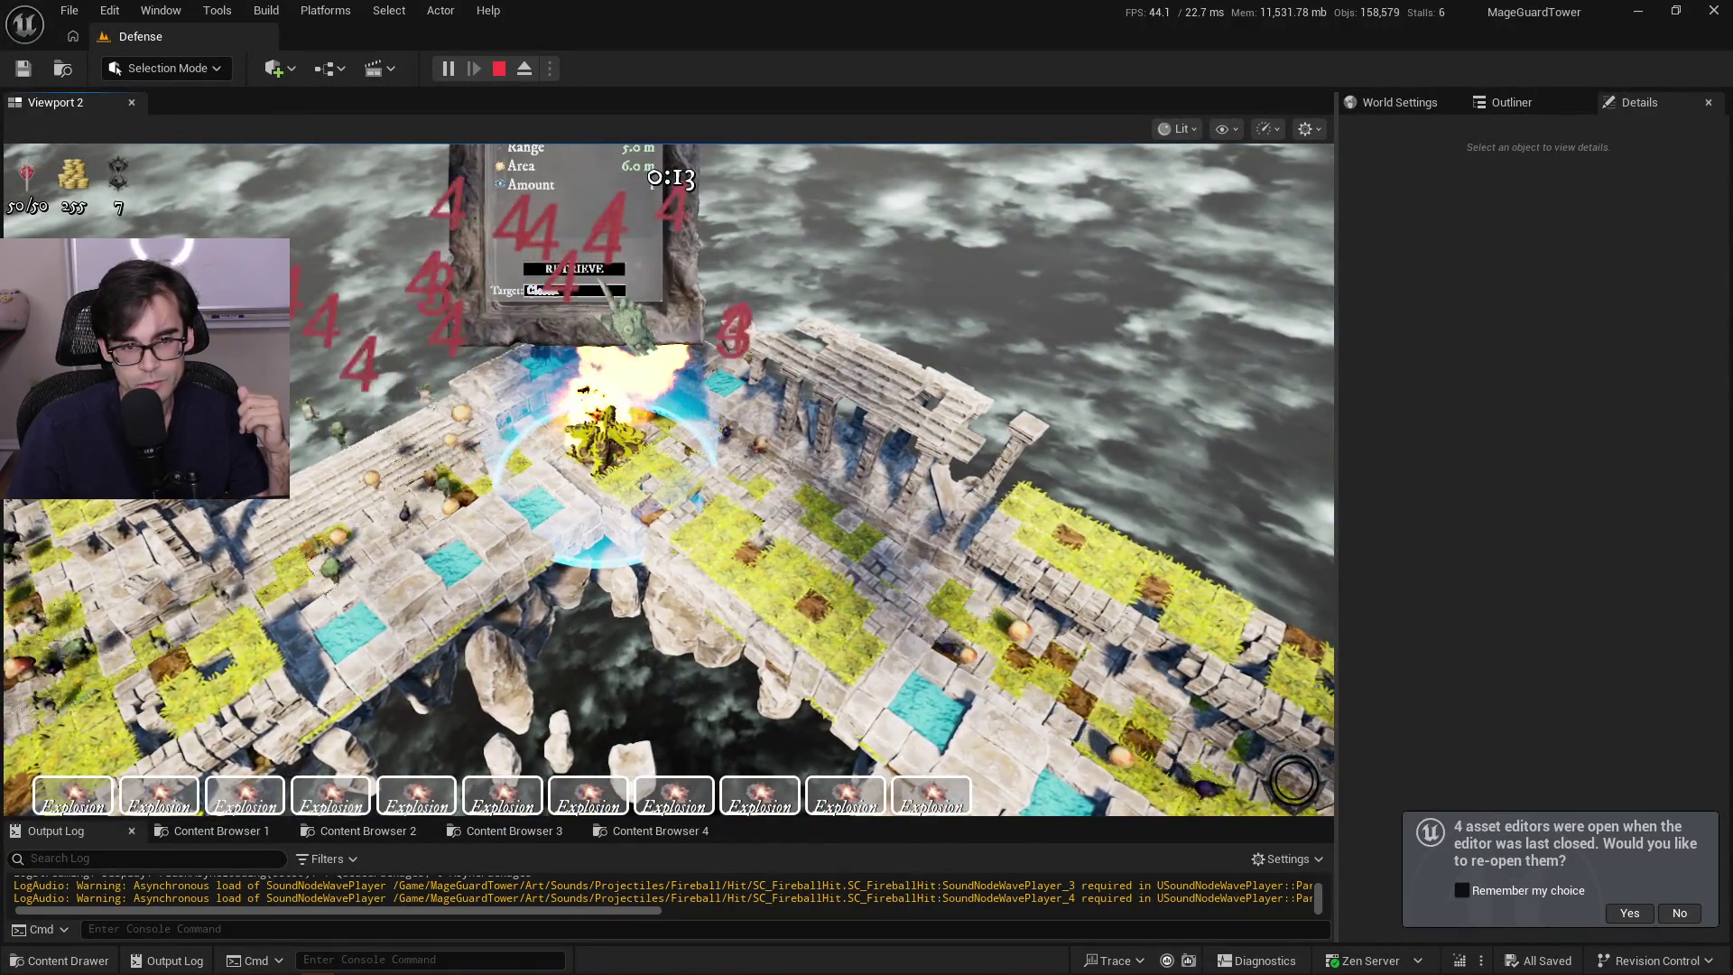
Retrieve the placed Fireball Tower back into a Fireball Tower card
left_click(603, 267)
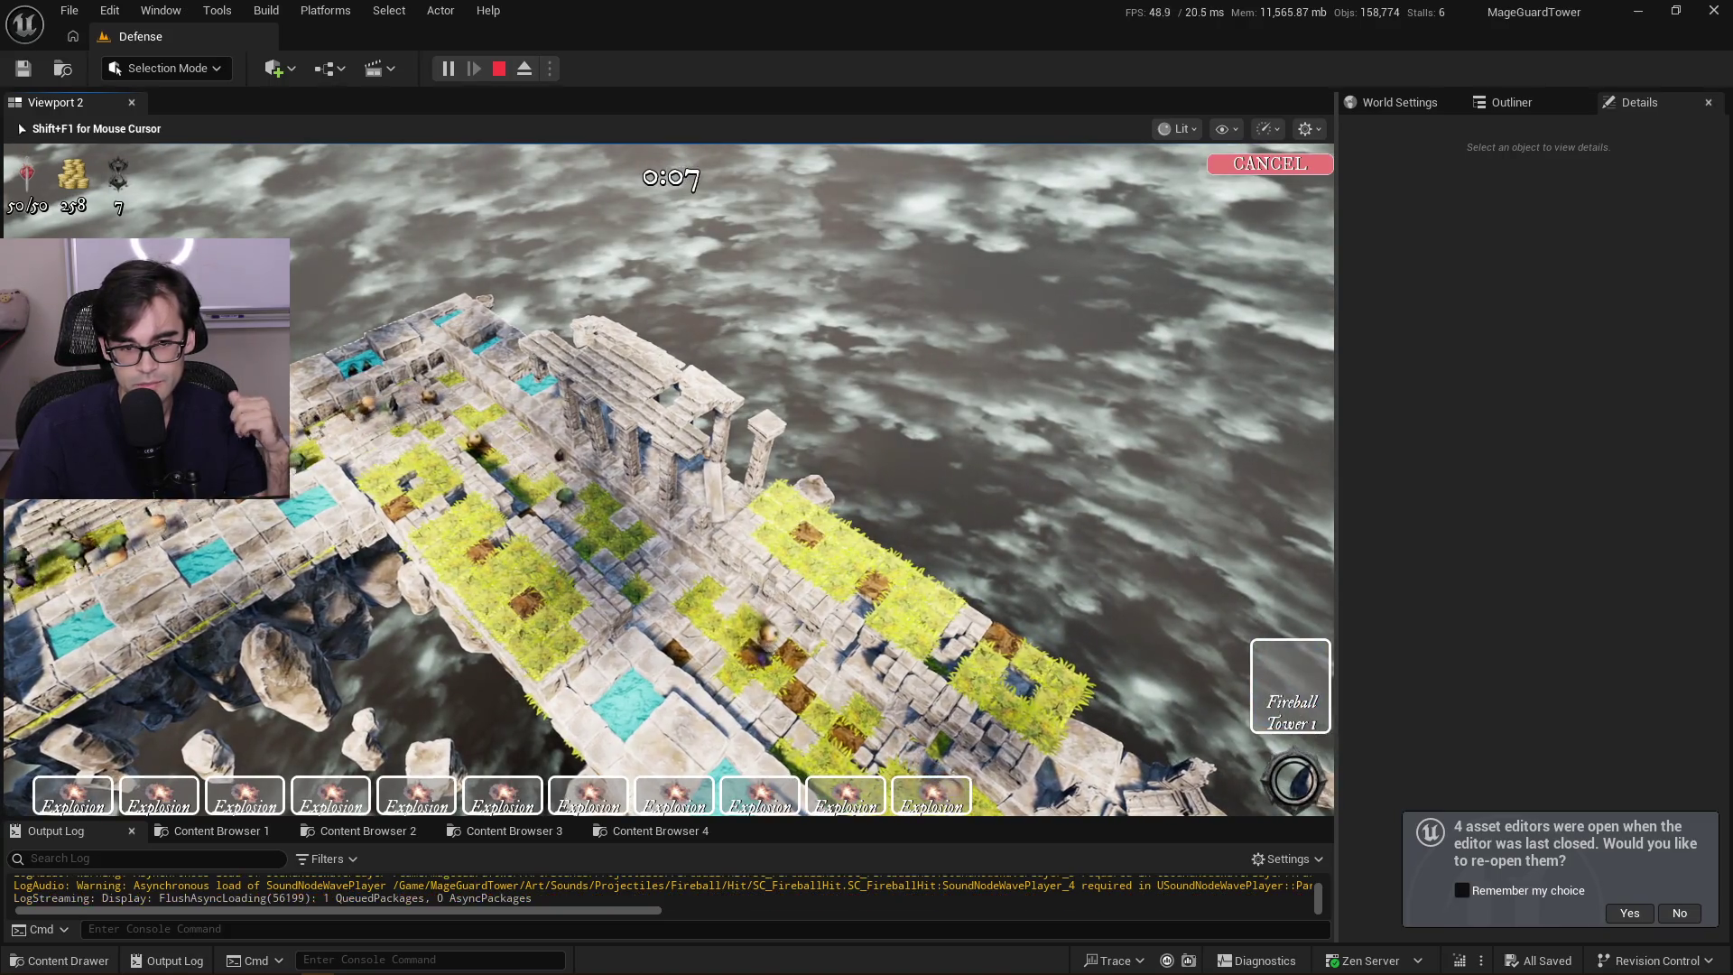
Log 'BUG - Retrieving towers unable to place back again' in MageGuardNotes and star line 517
key("alt+Tab")
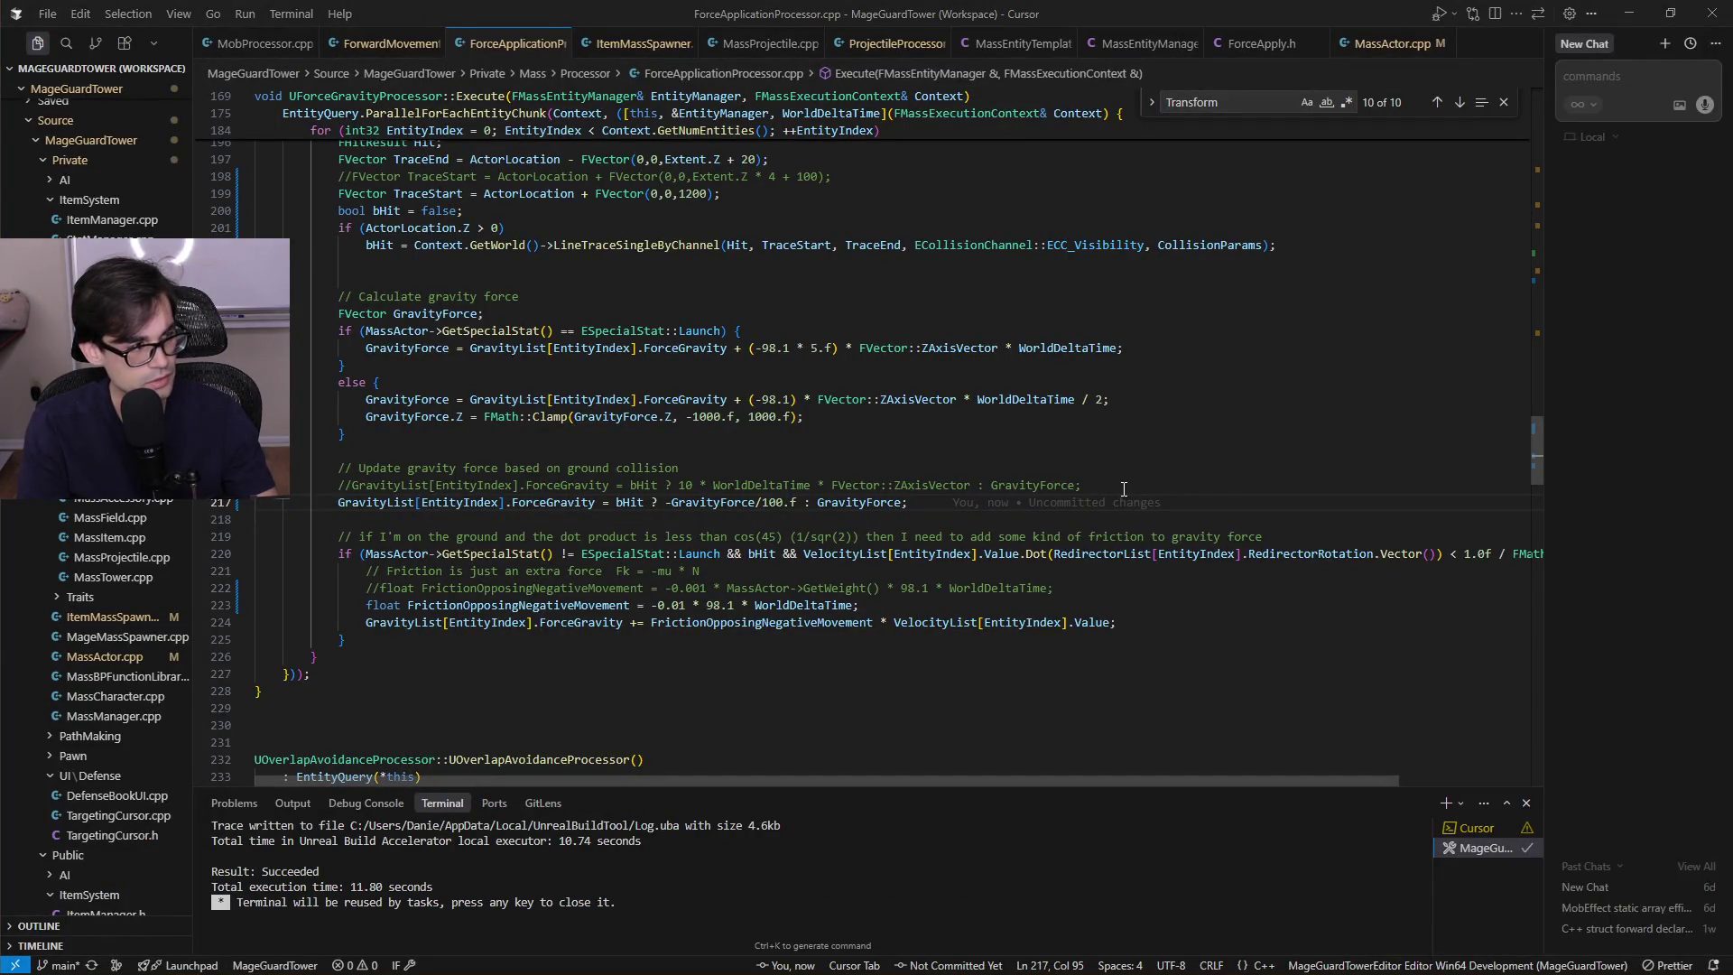
key("alt+Tab")
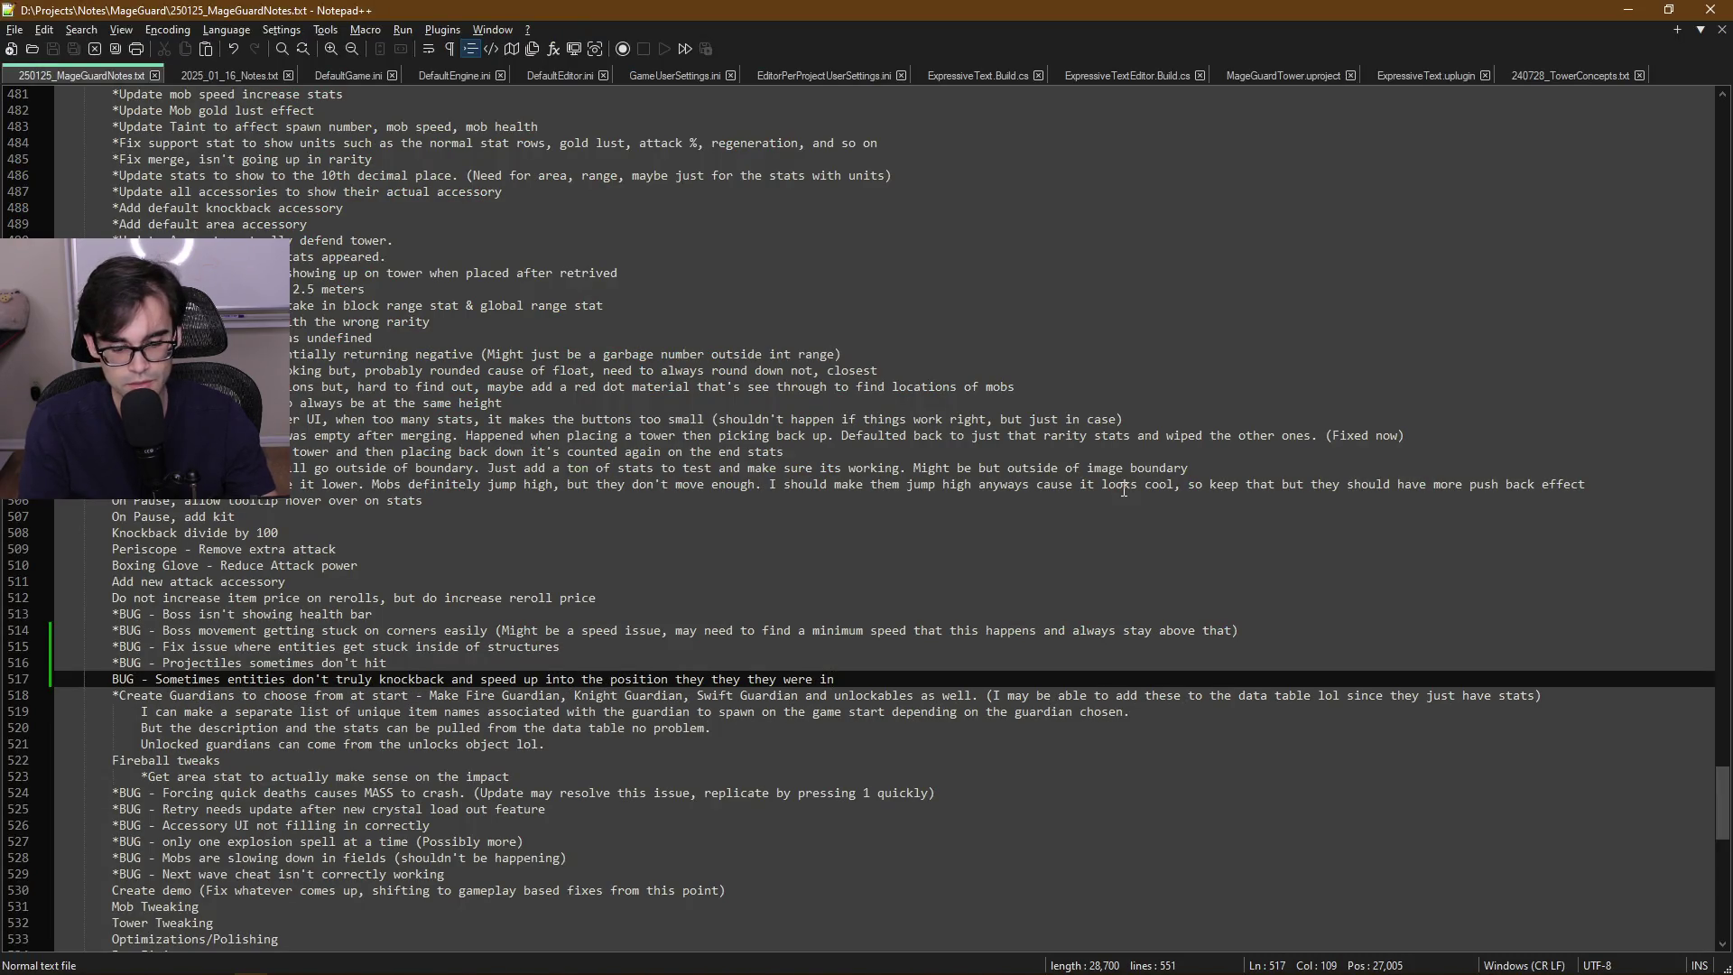
key("Return")
type("BUG -")
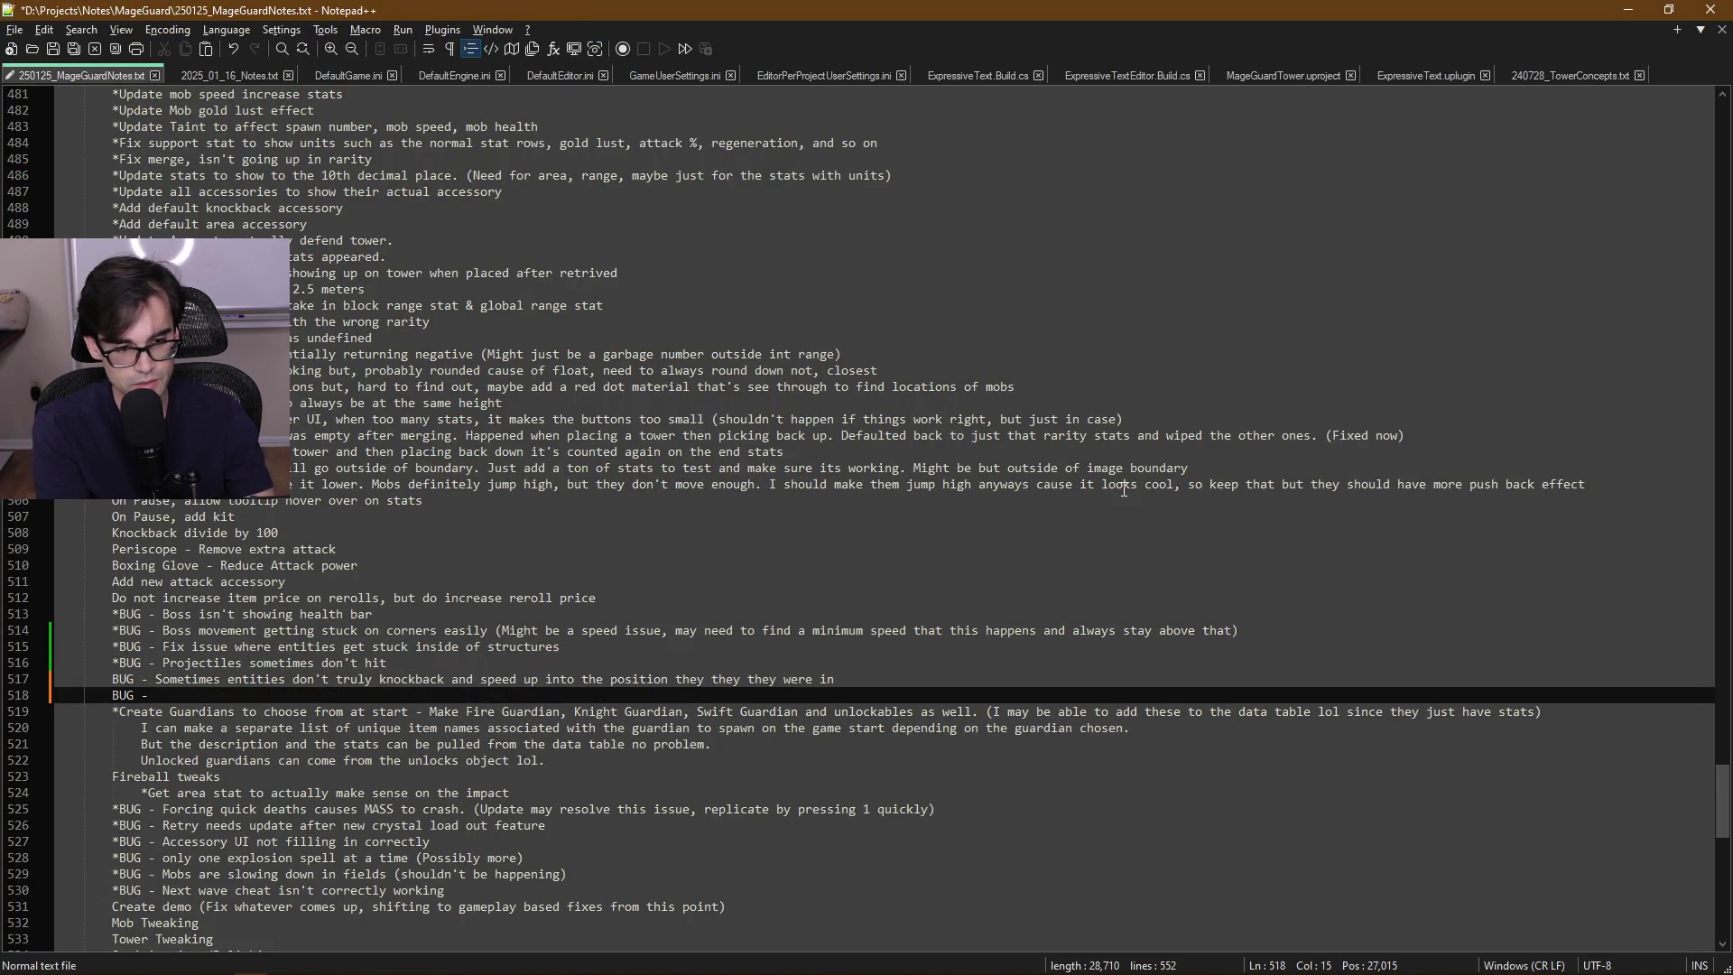
key("Up")
key("Home")
type("*")
key("Down")
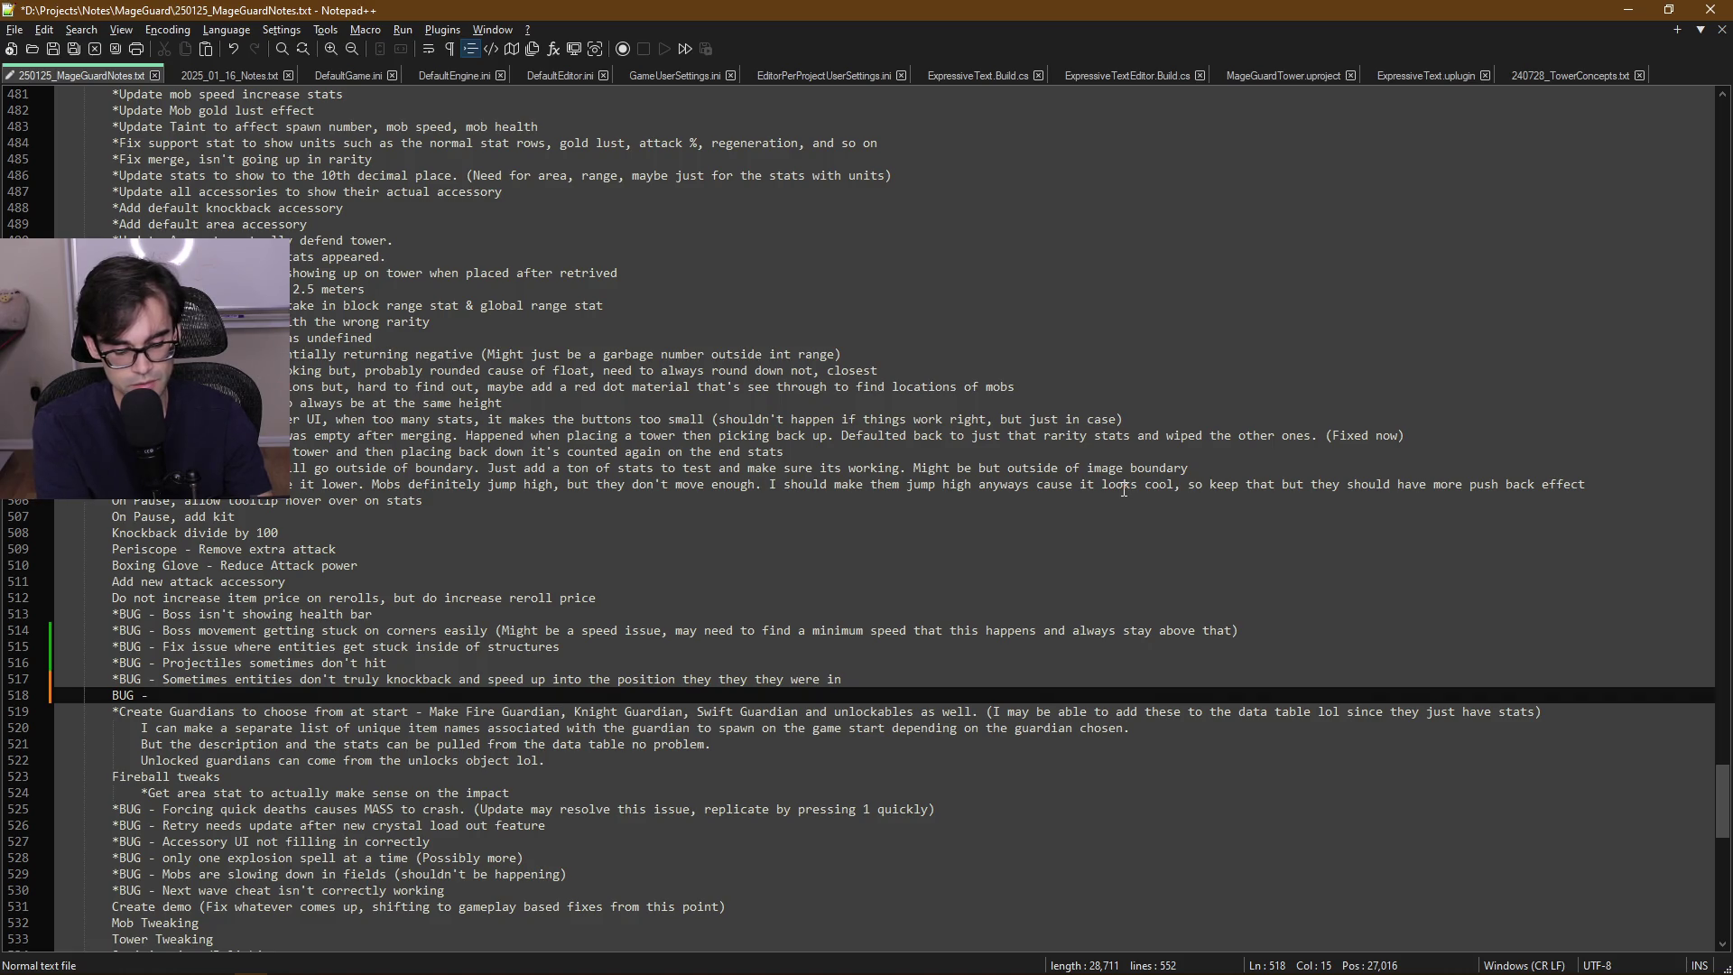
type("Retrieving towers unable to pl")
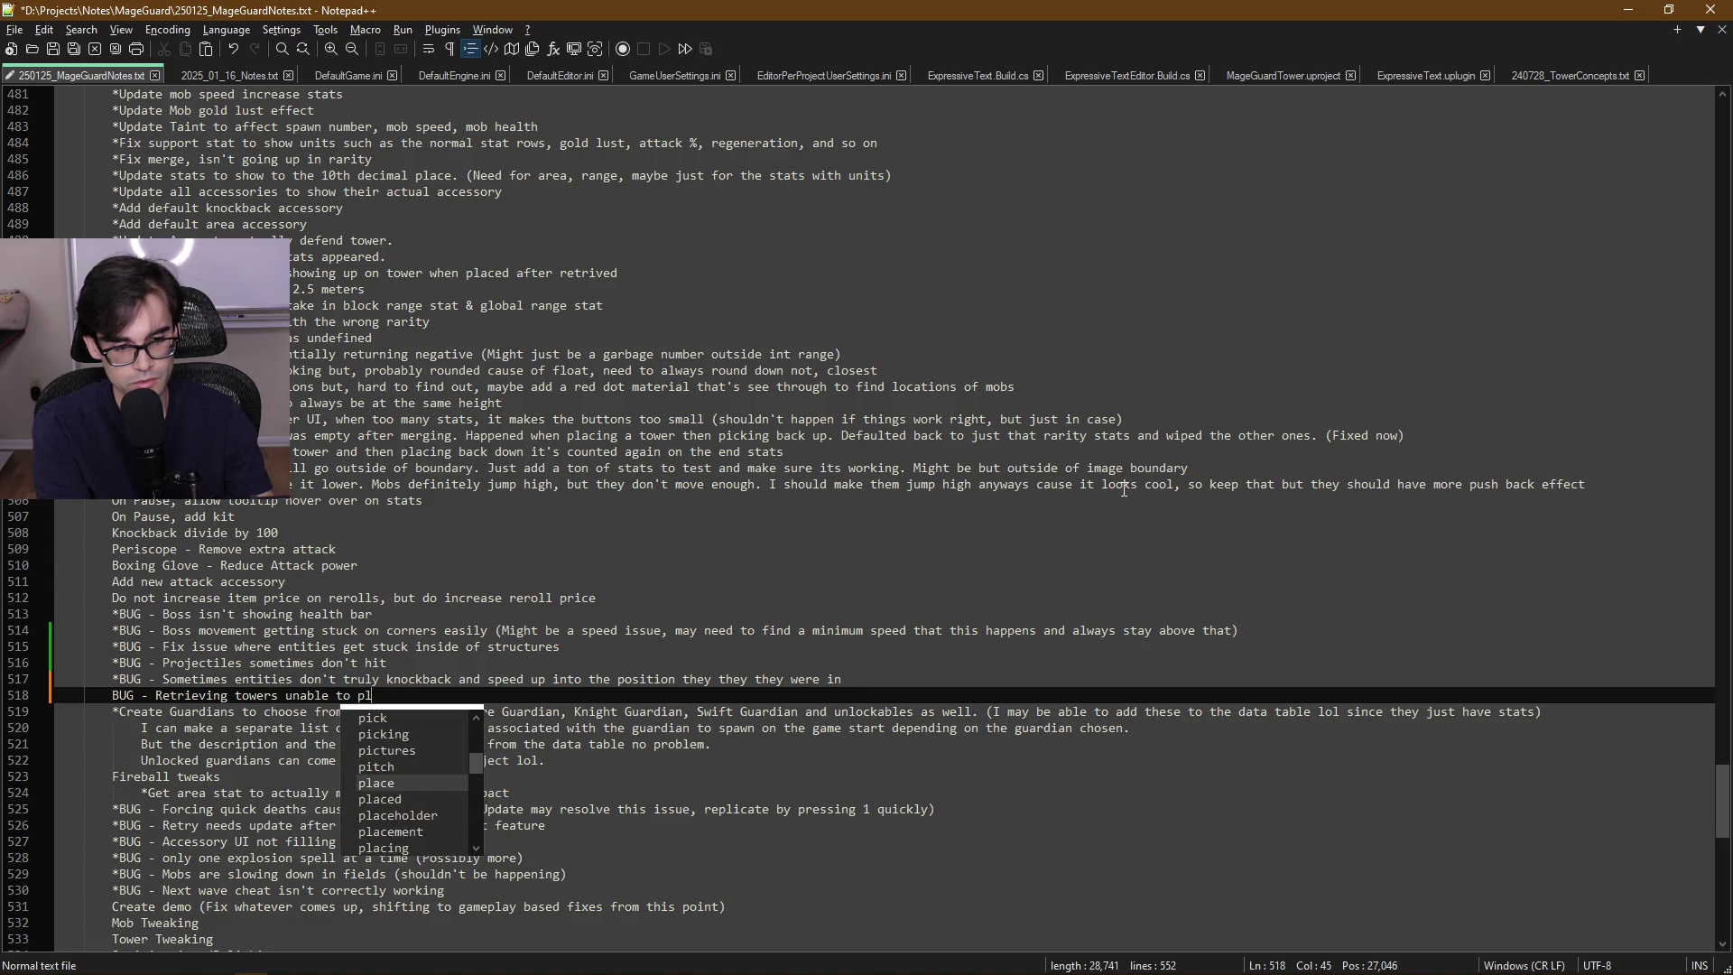
type("ace back again")
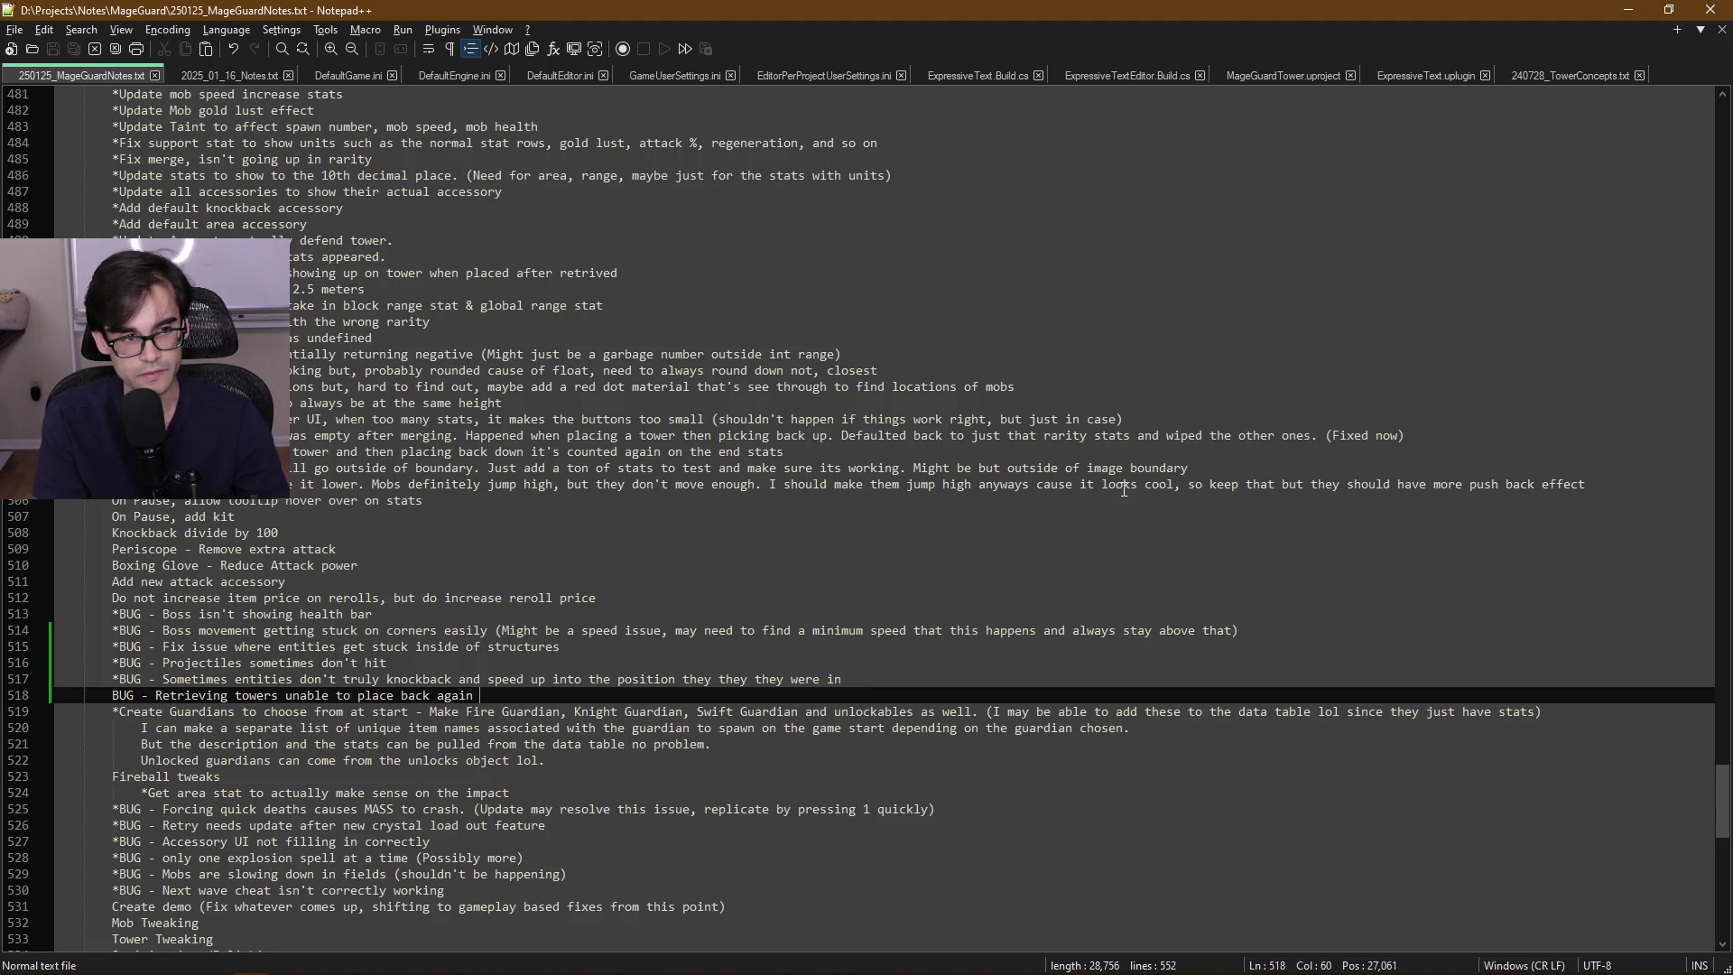
key("alt+Tab")
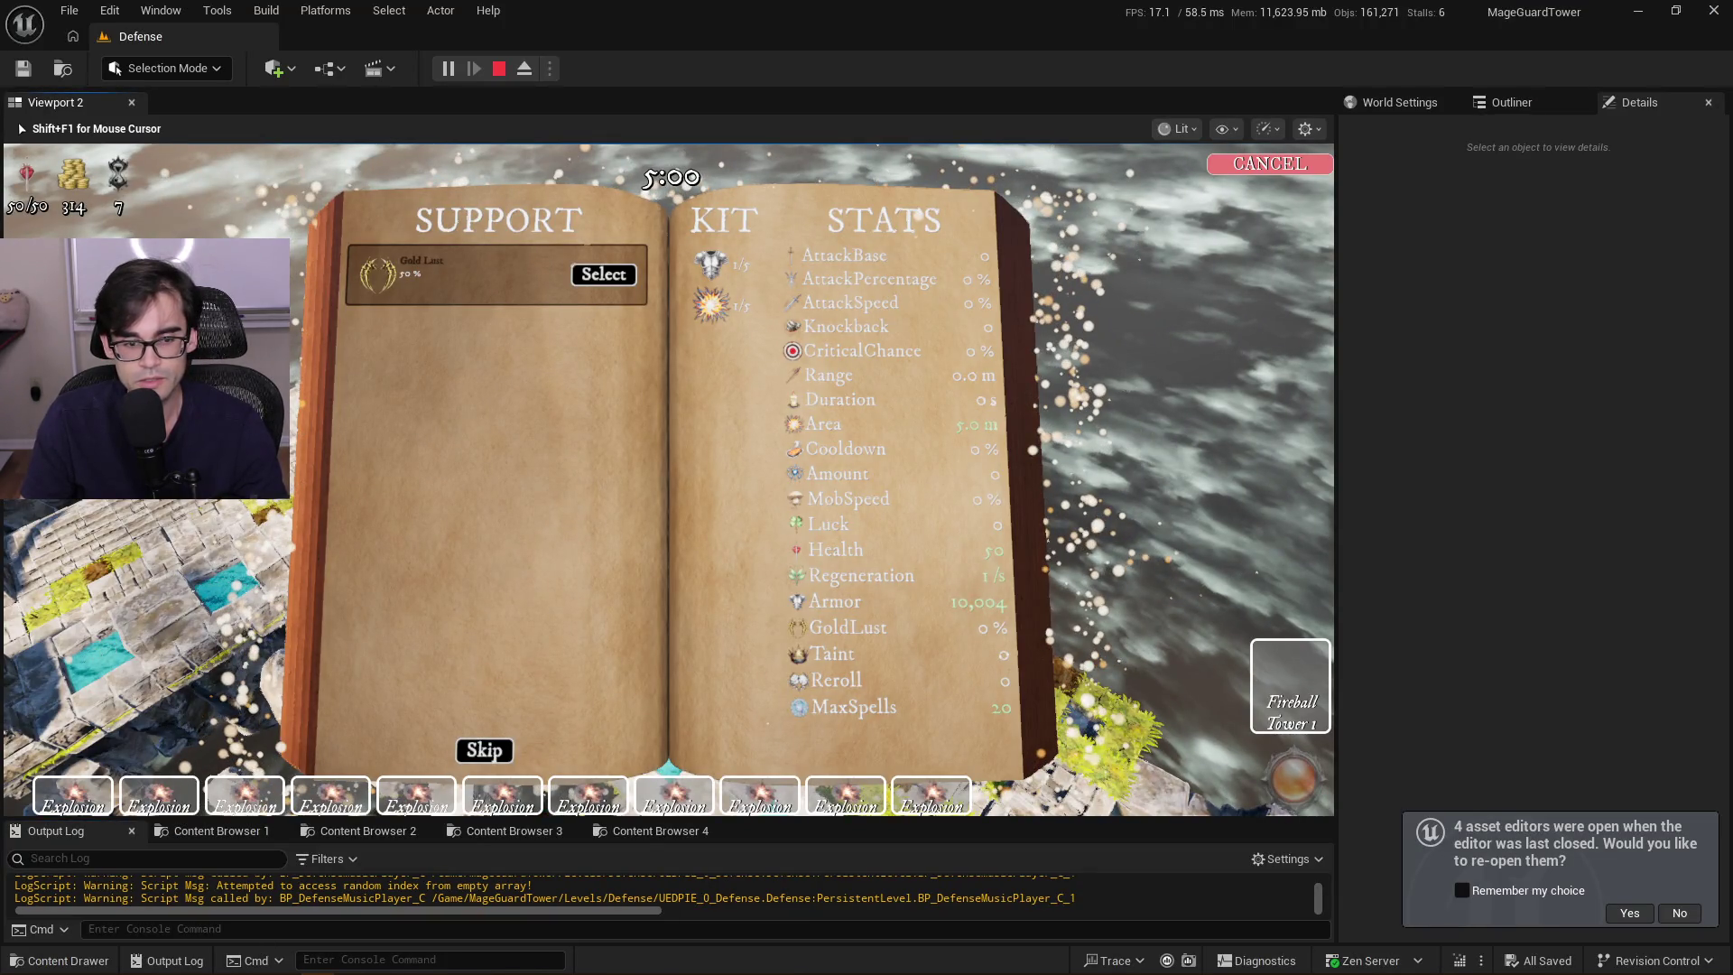
Stop the playtest, start a new one, and close the stats, shop and spellbook screens
left_click(484, 751)
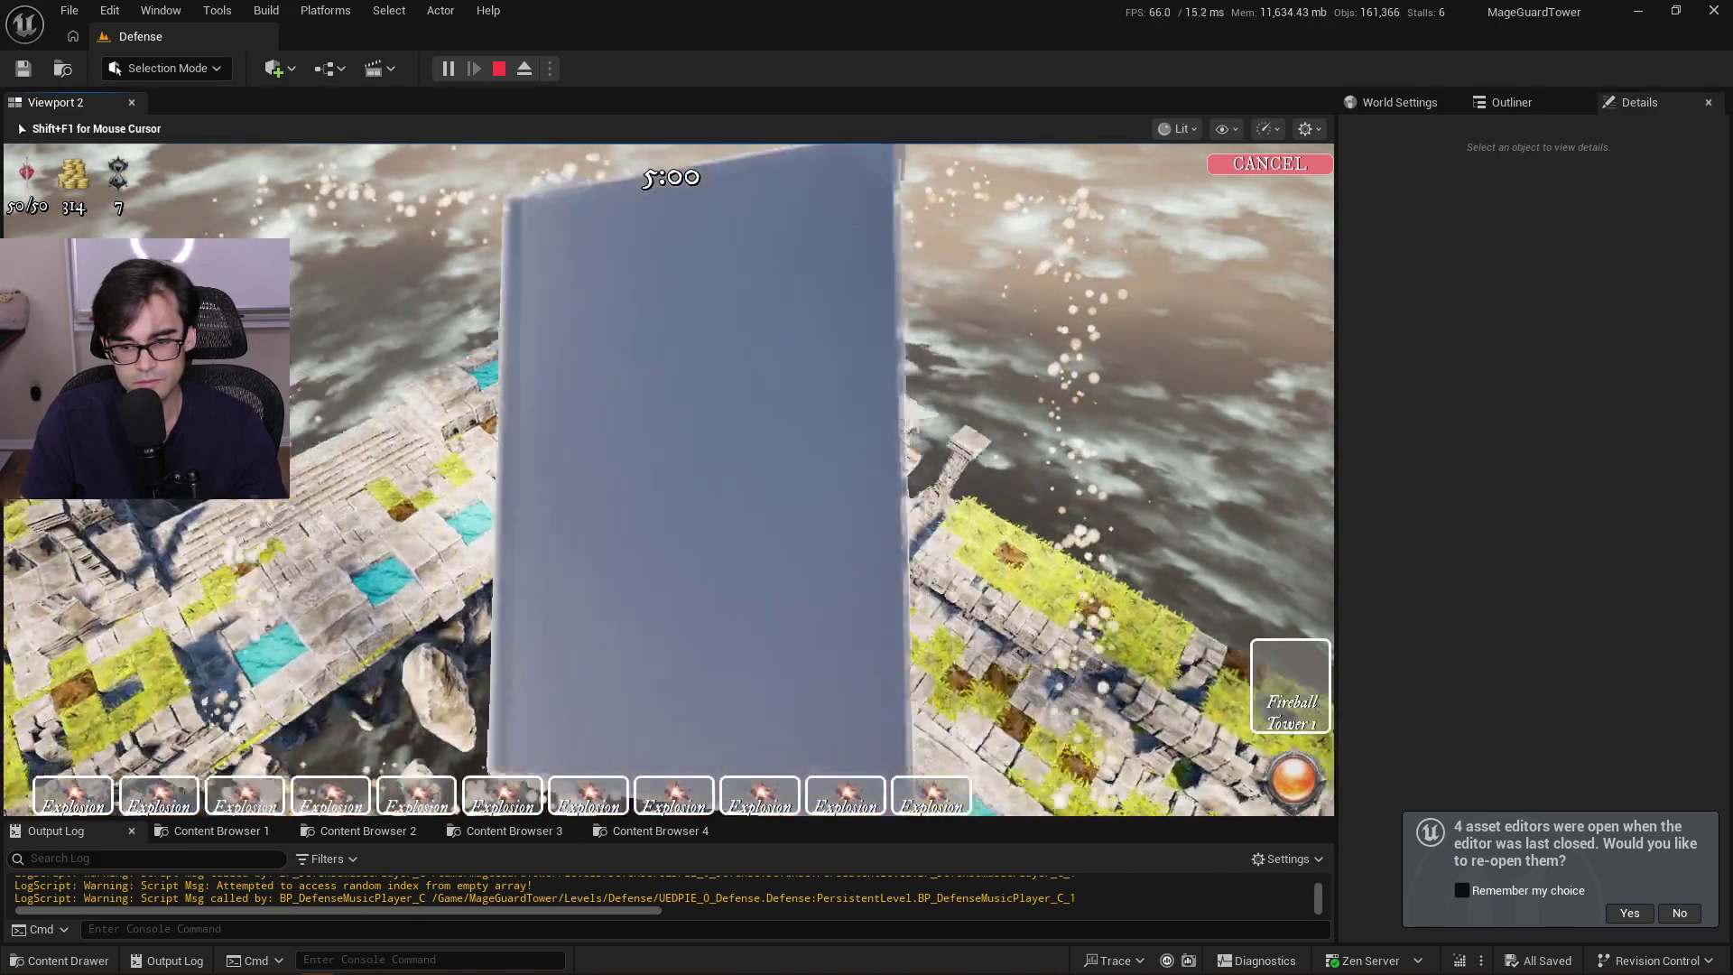
key("Escape")
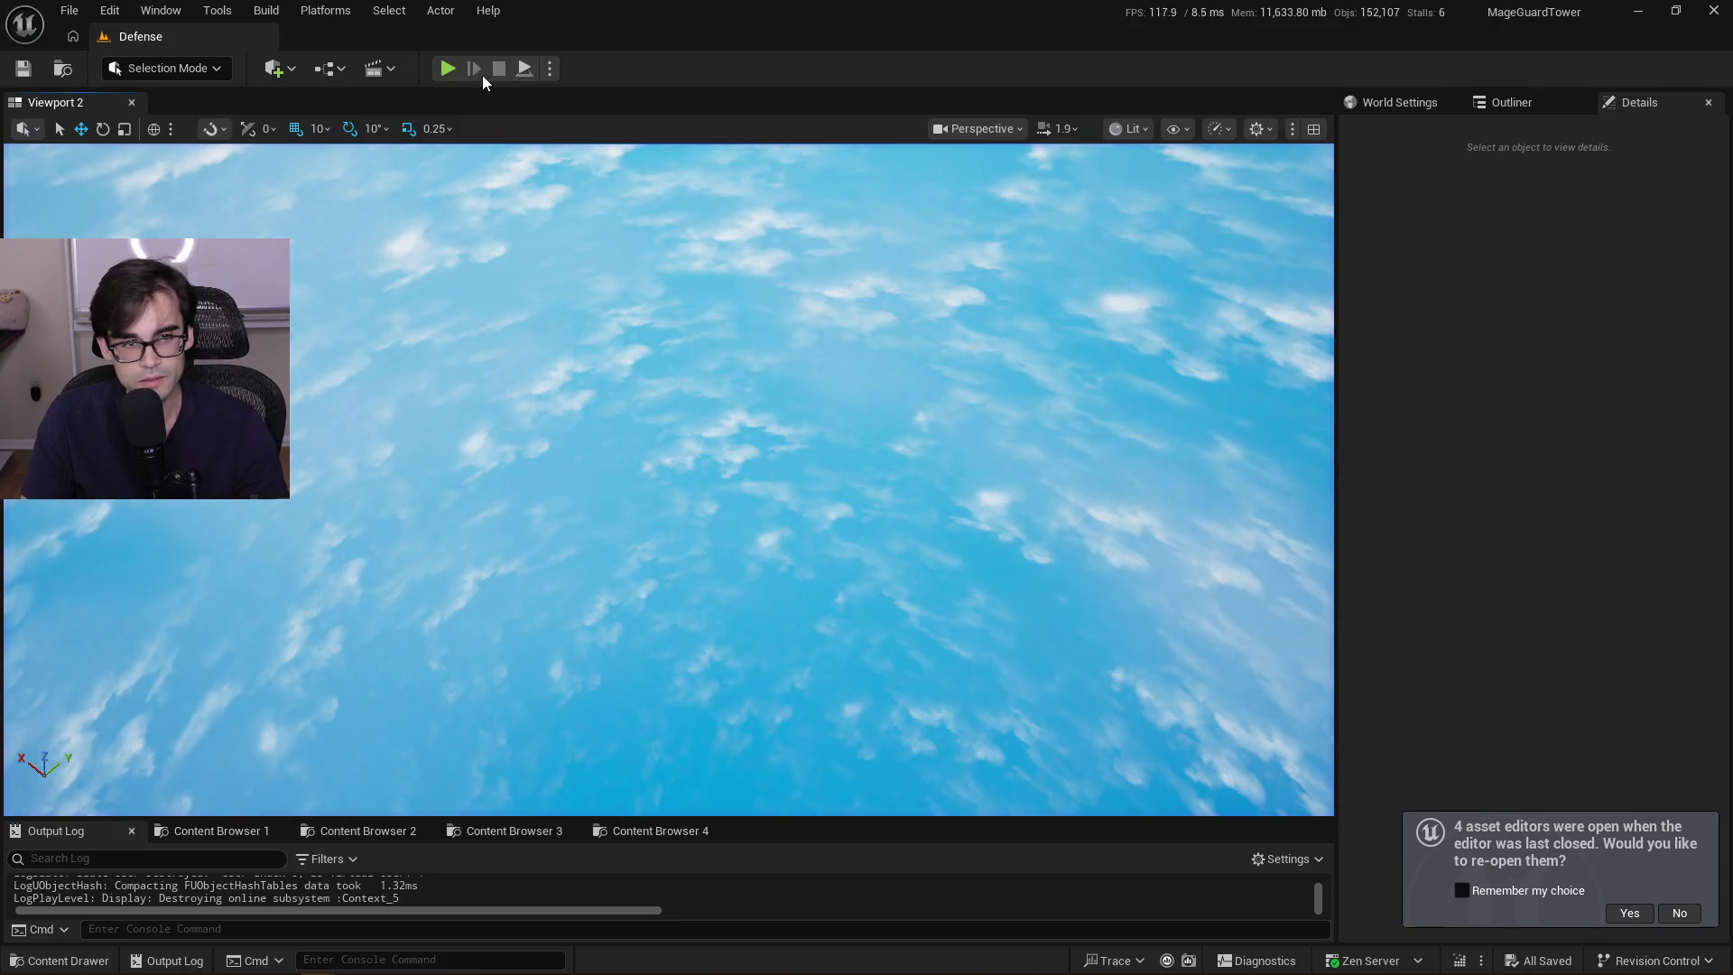
left_click(453, 68)
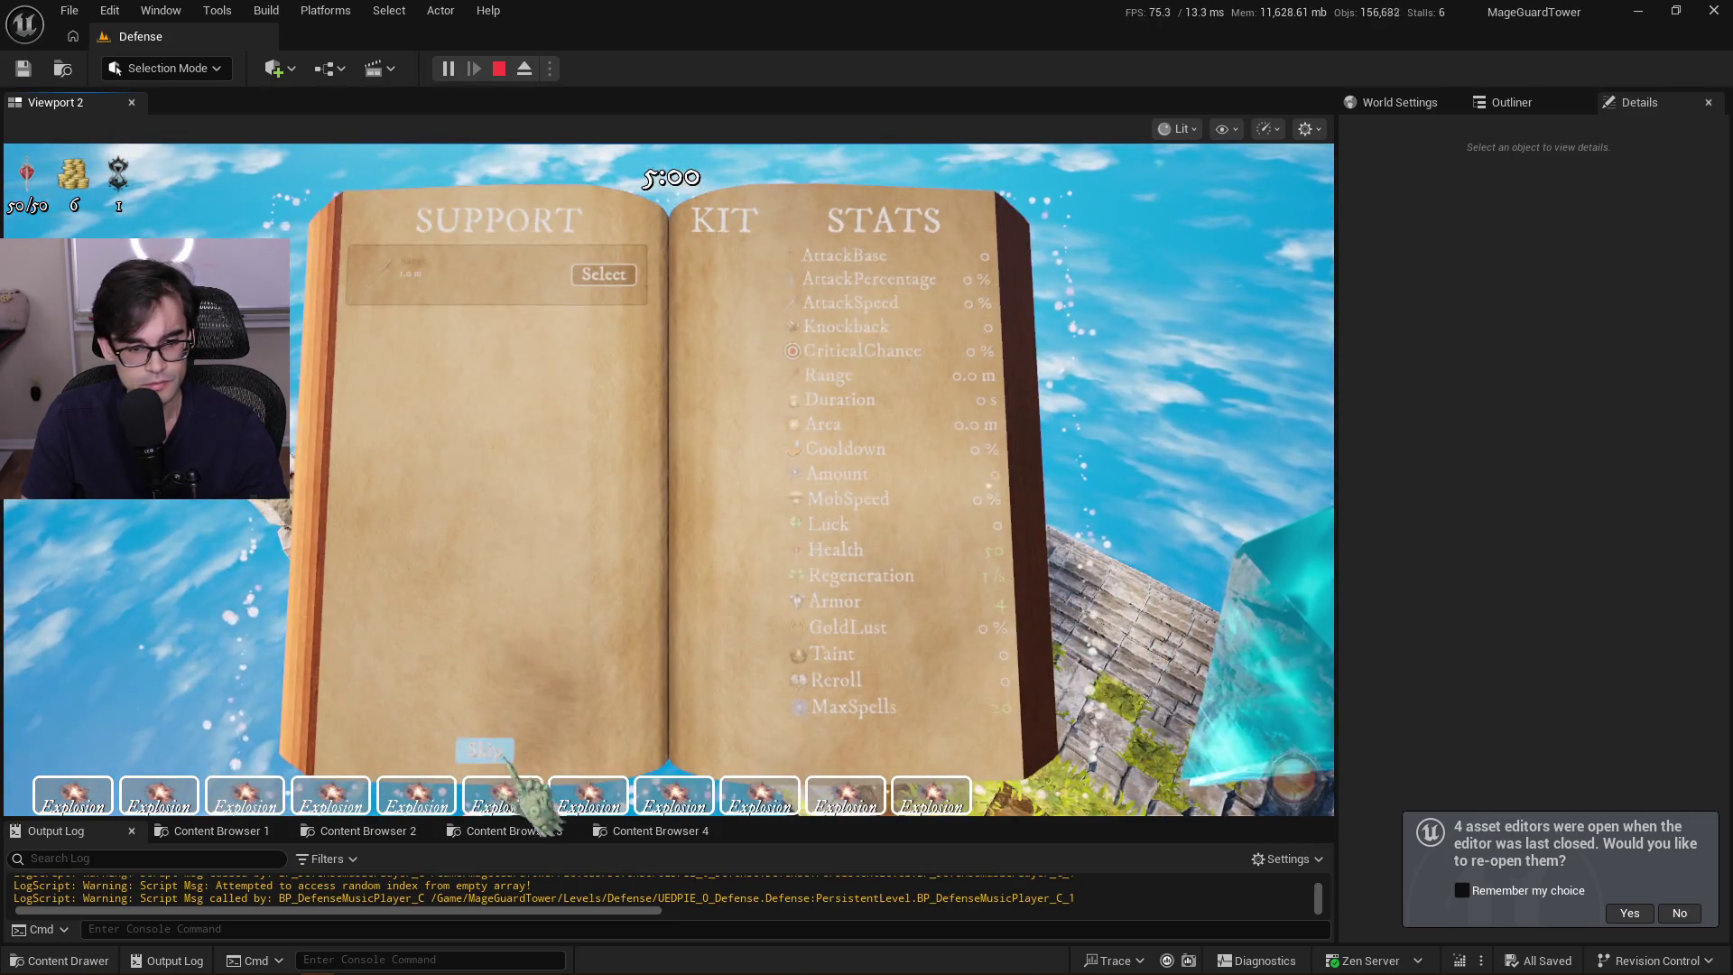
left_click(506, 754)
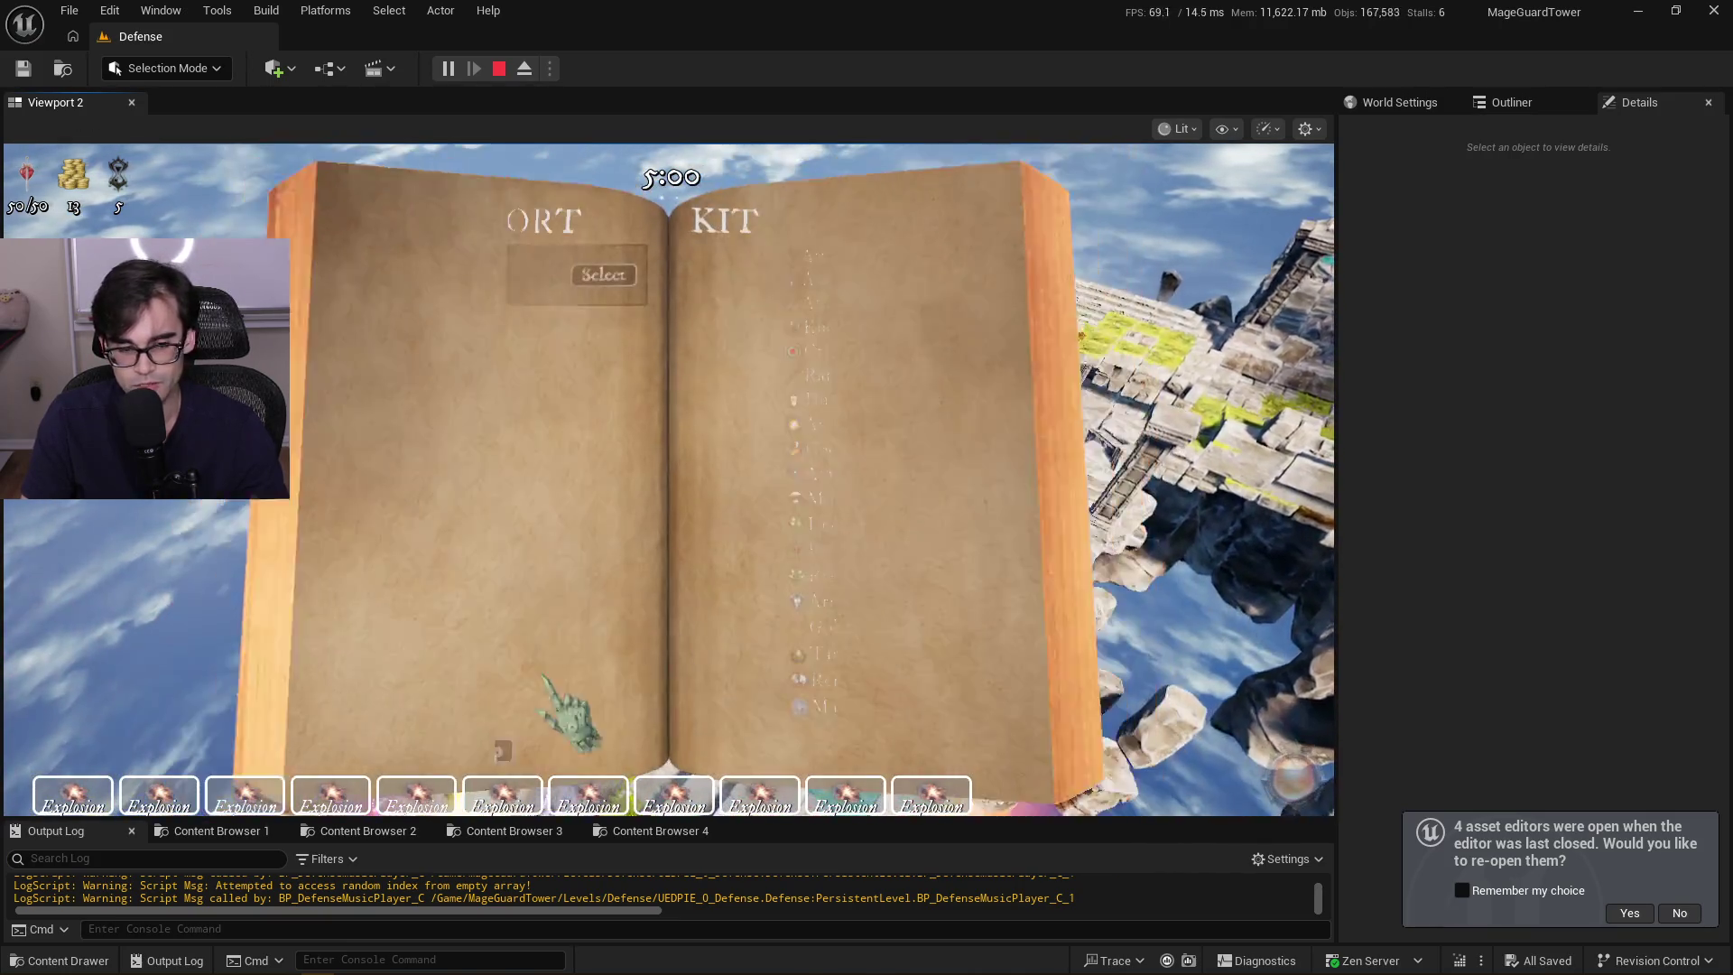
left_click(854, 752)
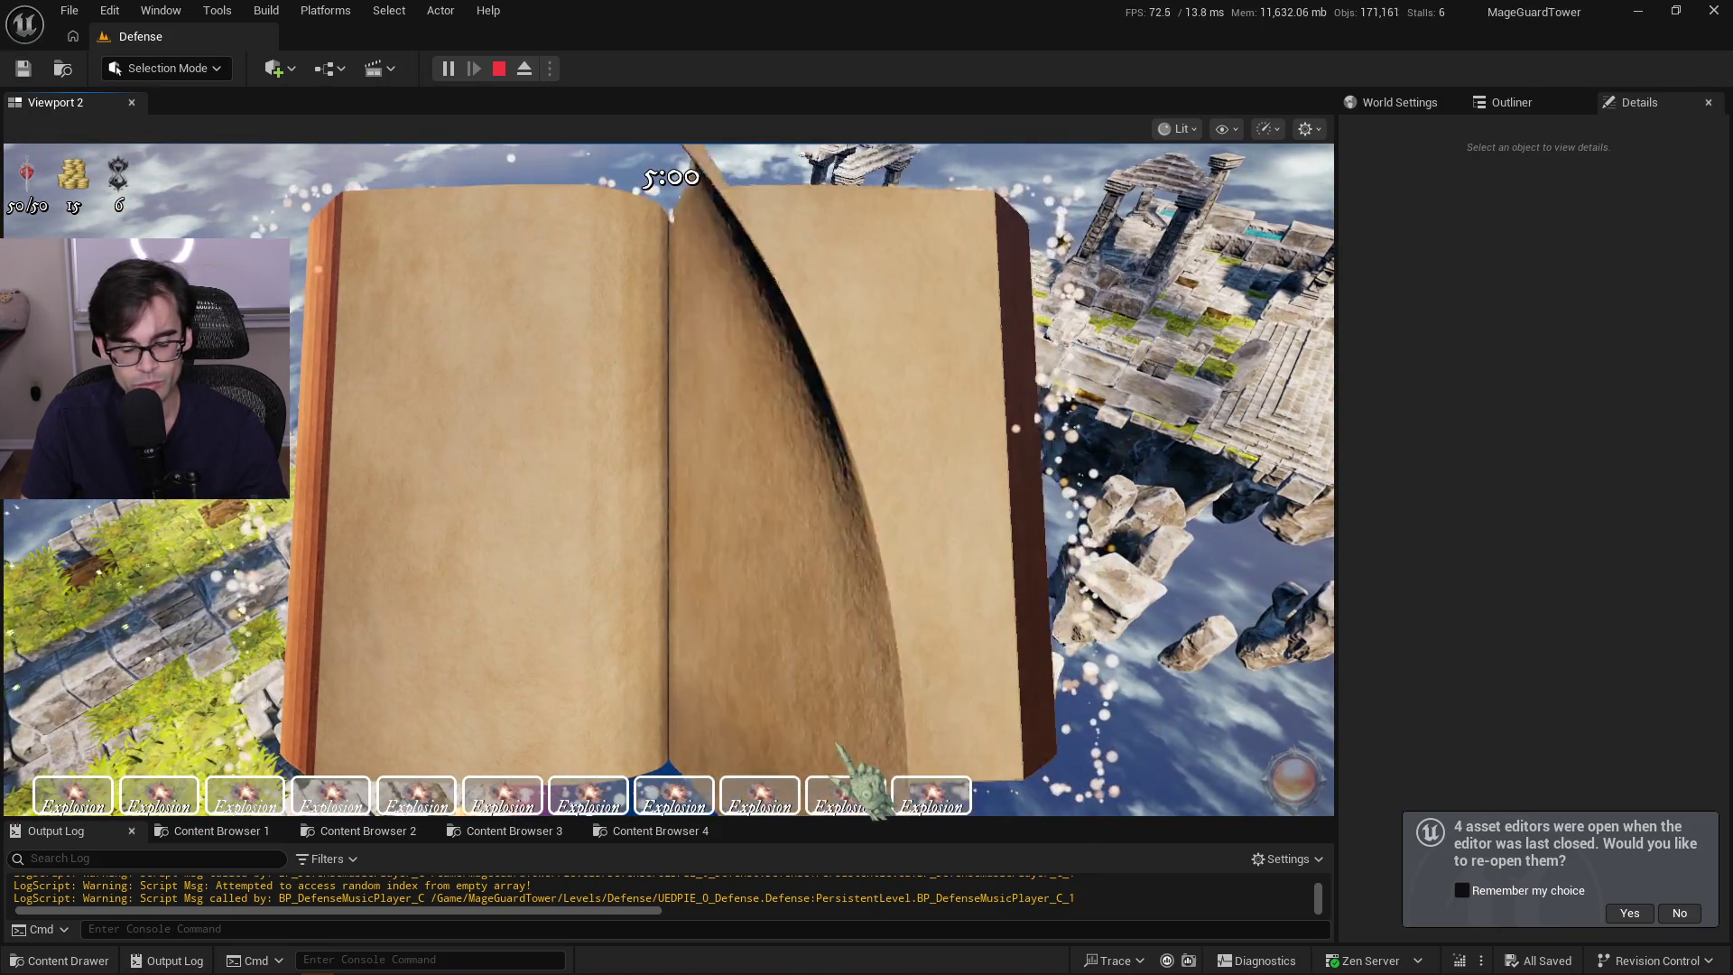
left_click(885, 767)
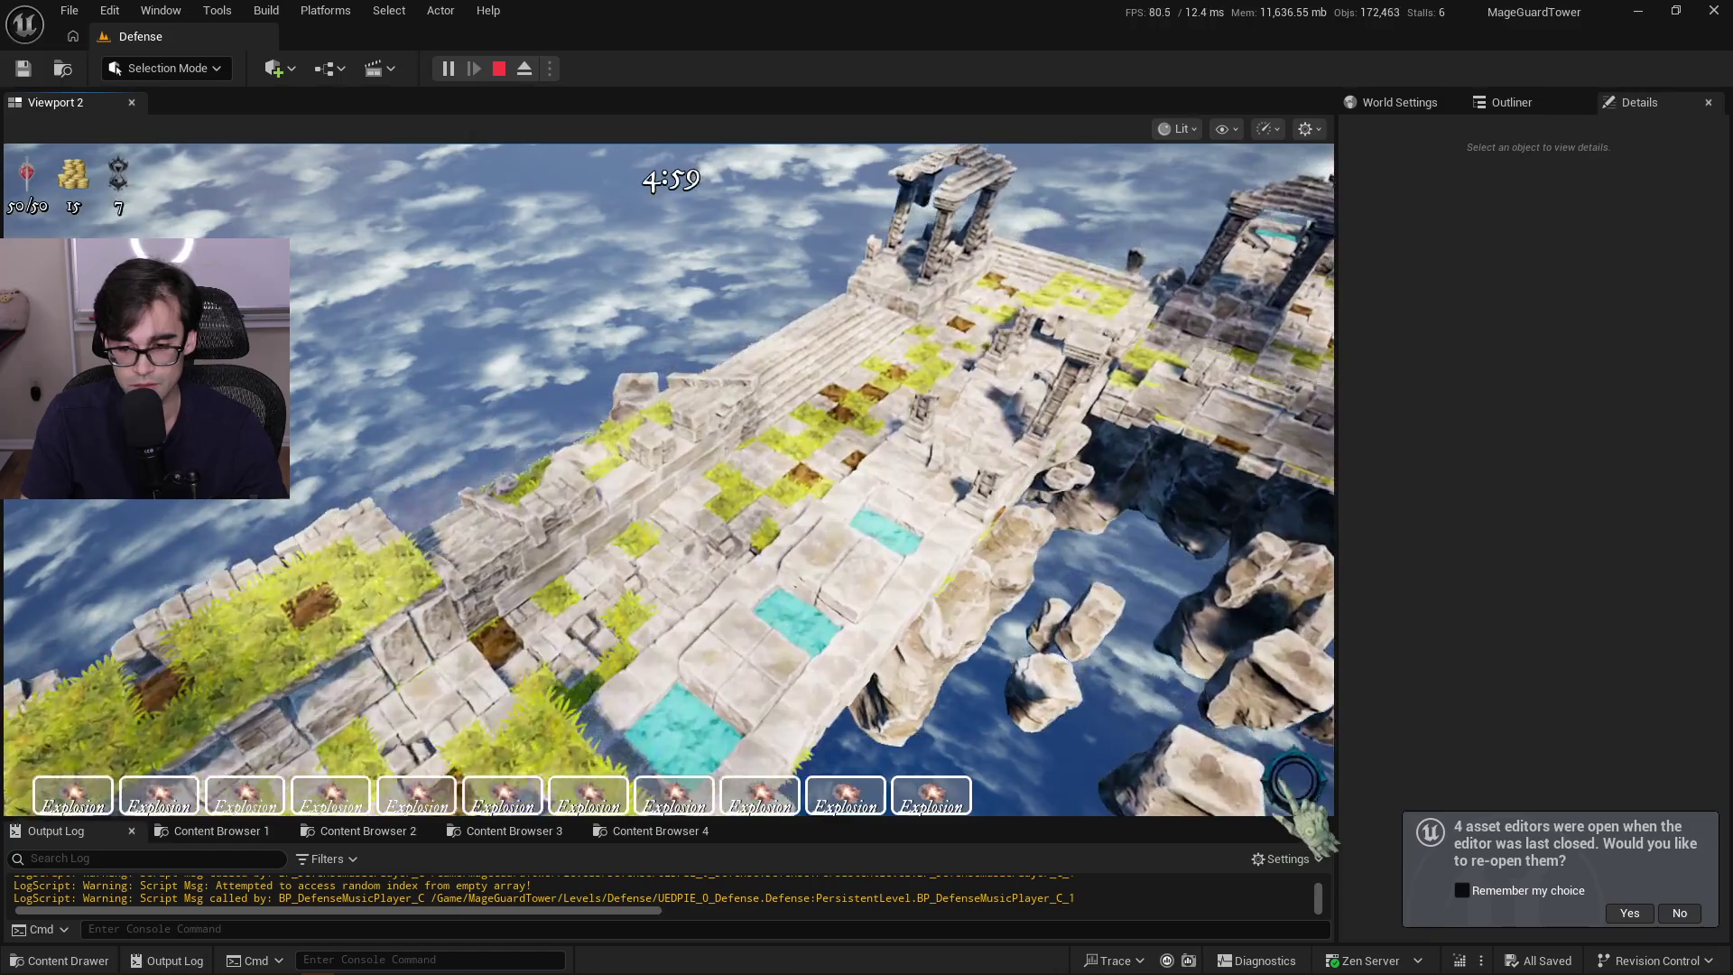
Rerun the MageguardAddStat area 500 cheat from console history and return to the game
key("grave")
key("Up")
key("Return")
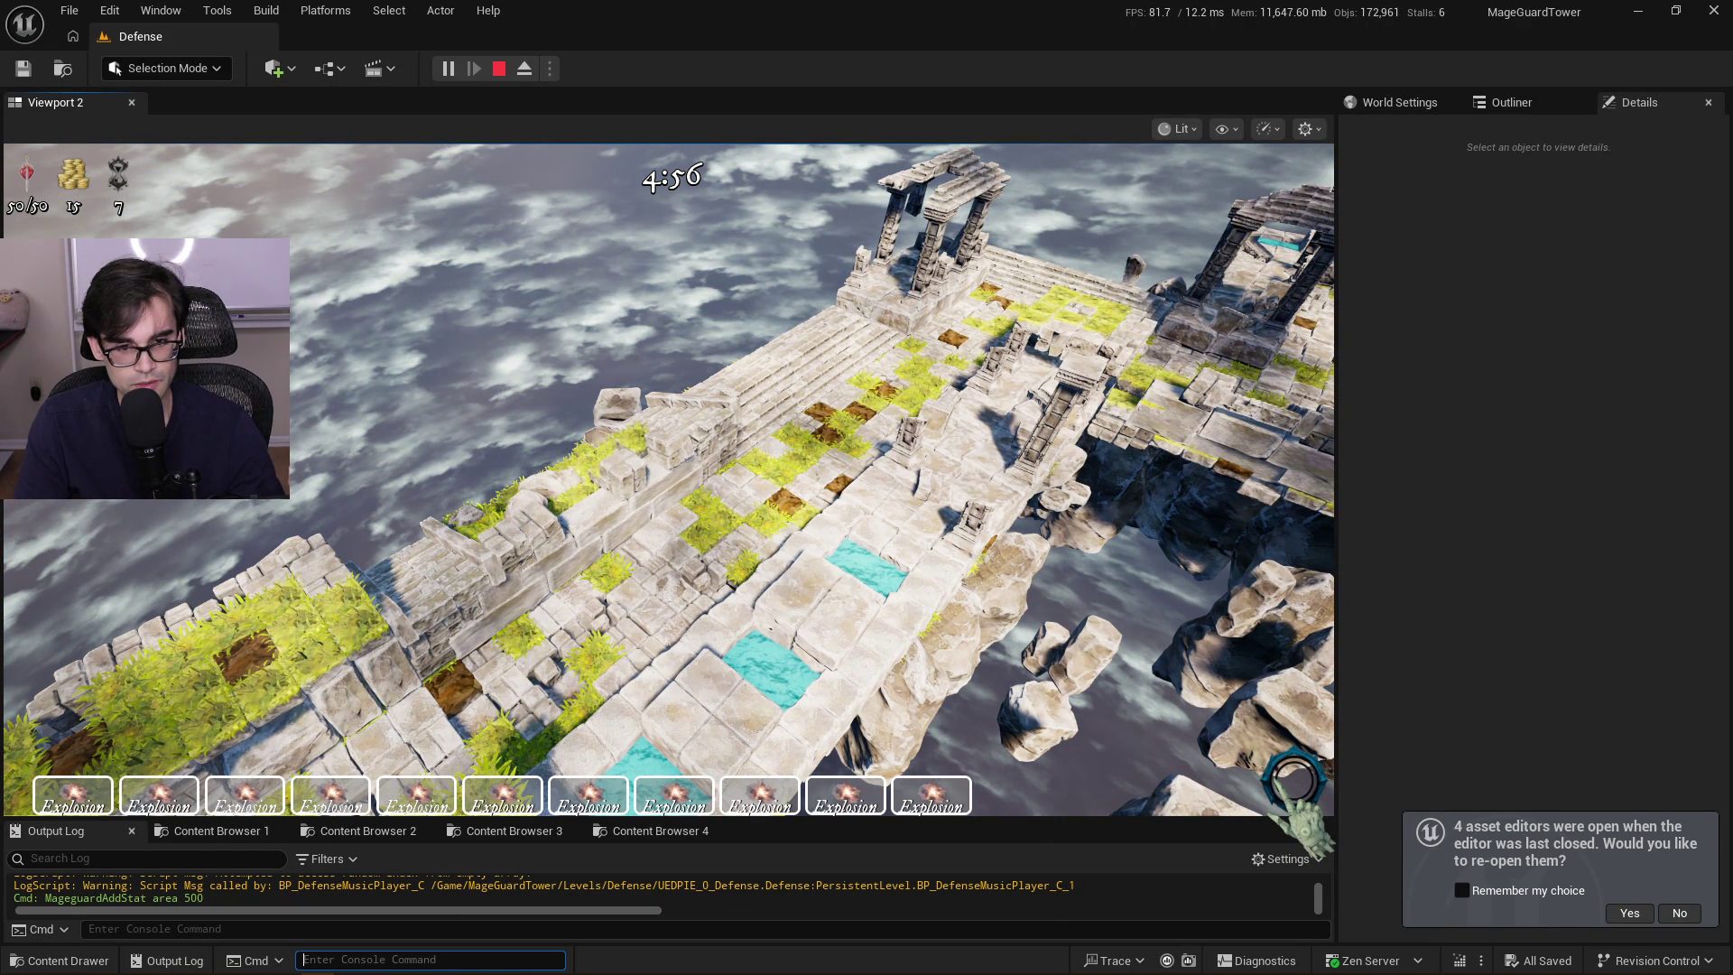
left_click(668, 479)
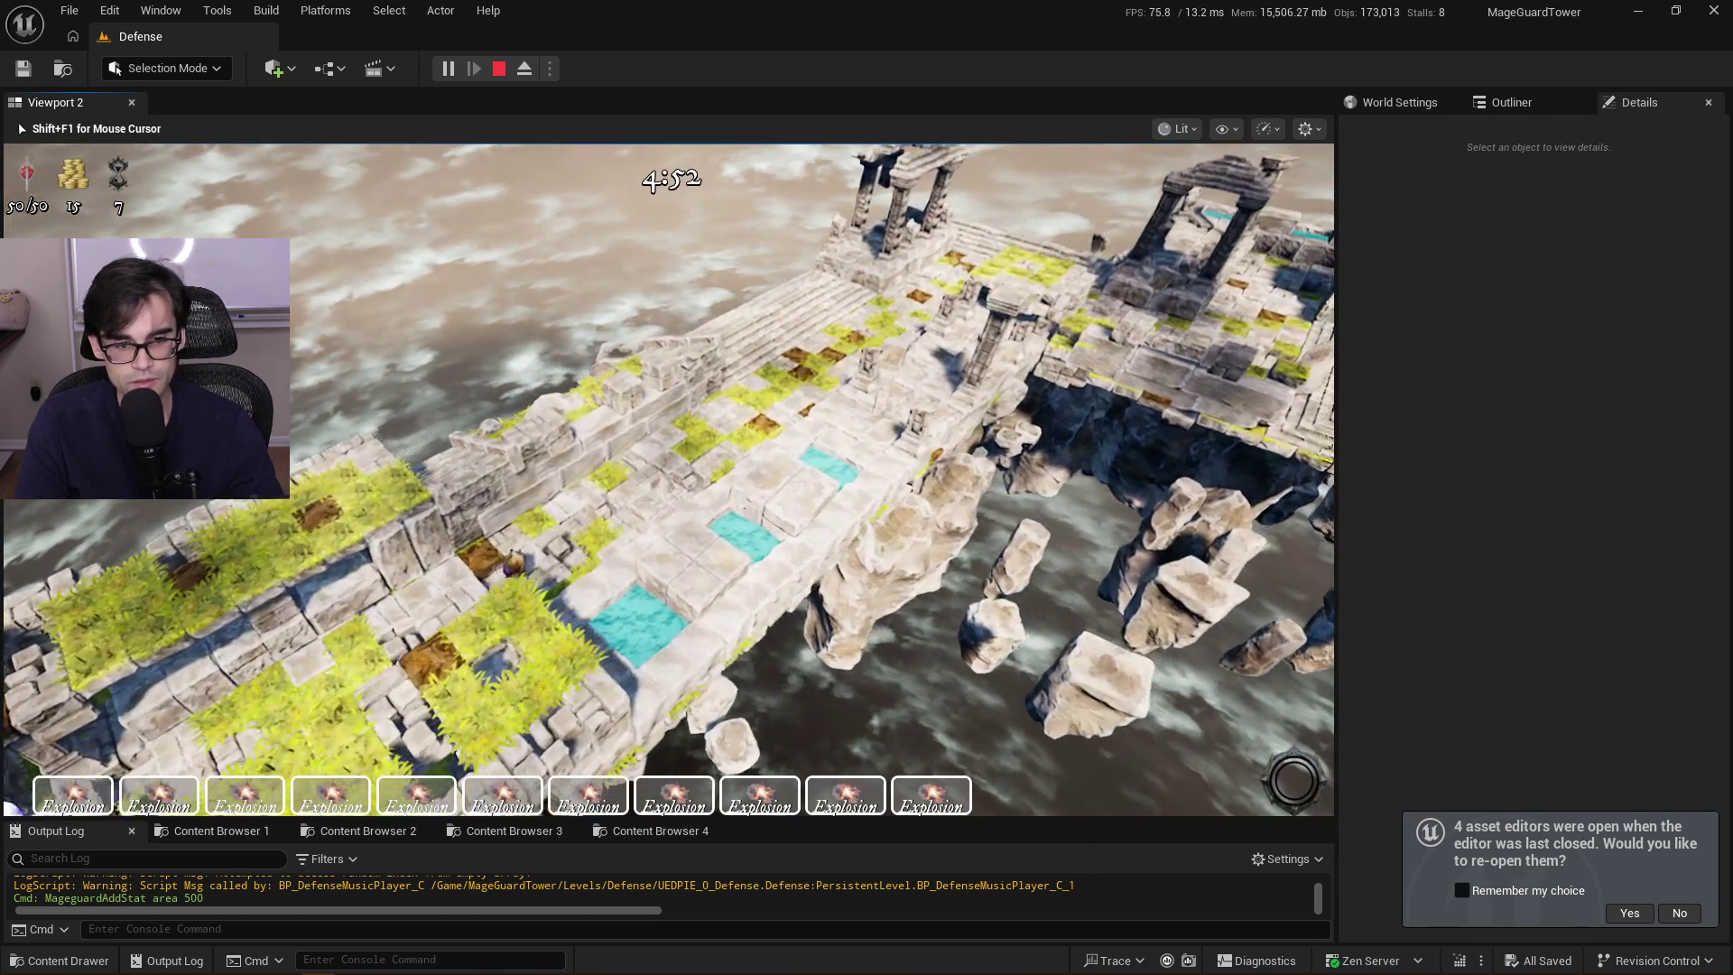
Rerun MageguardAddItem FireballTower 1 to grant another Fireball Tower card
key("grave")
key("Up")
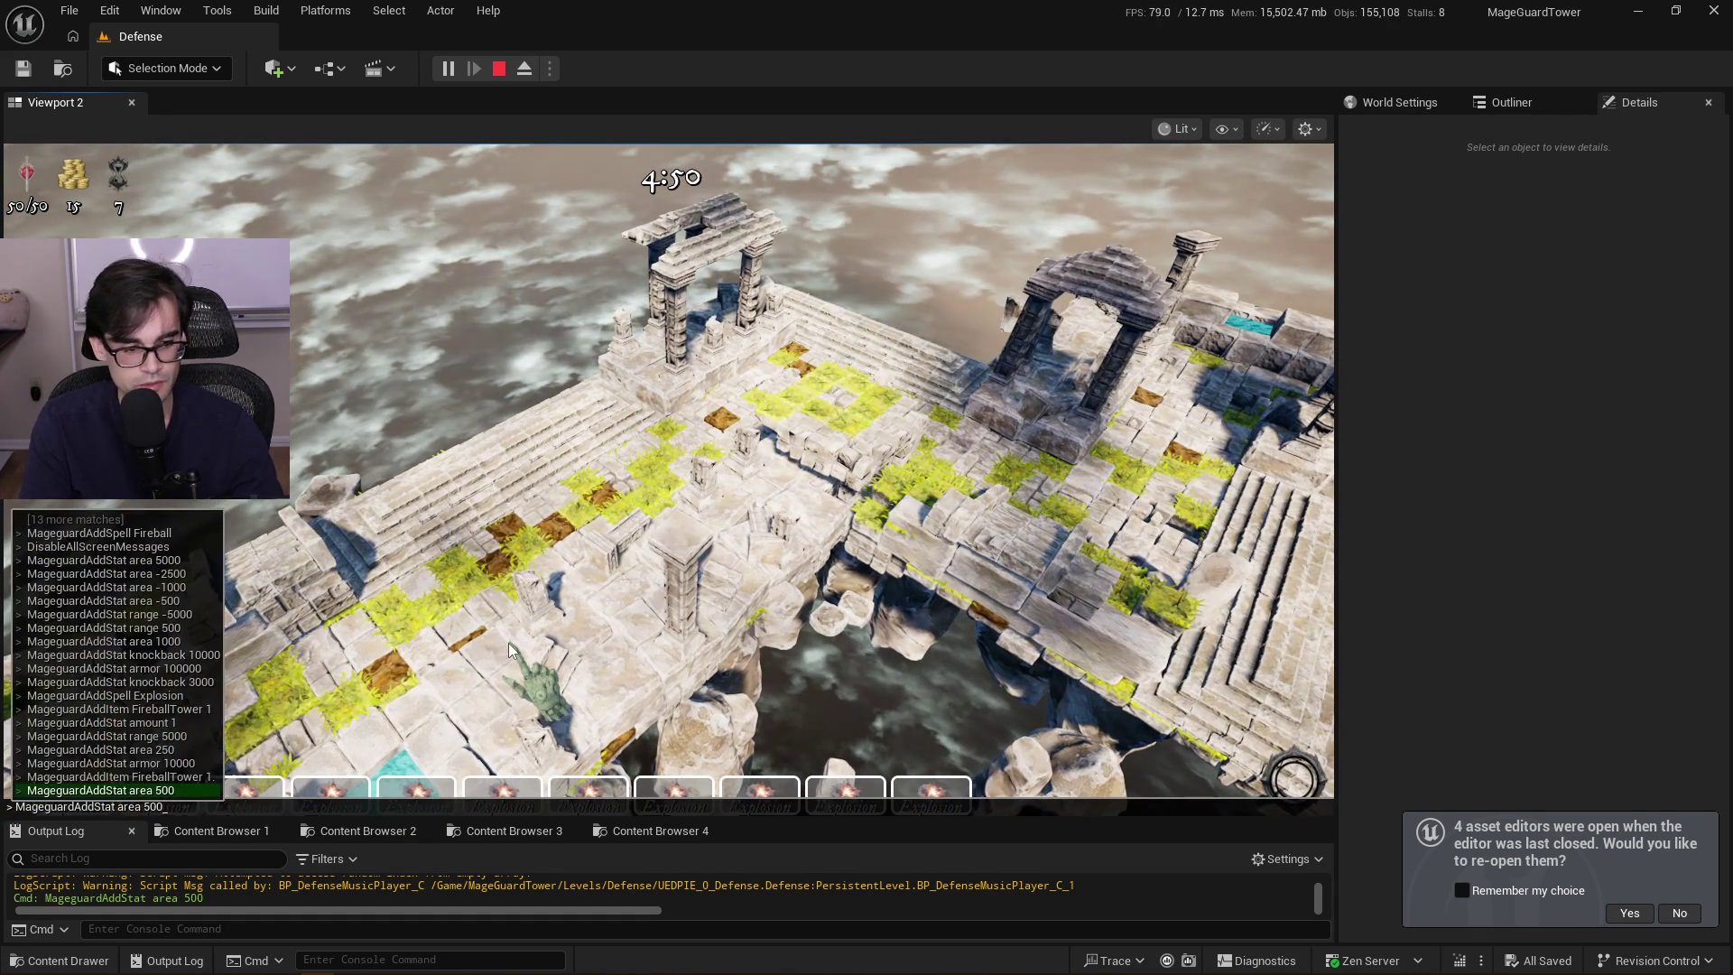
key("Up")
key("Return")
Rerun MageguardAddStat armor 10000, then recall the area 250 cheat in the console
key("grave")
key("Up")
key("Up")
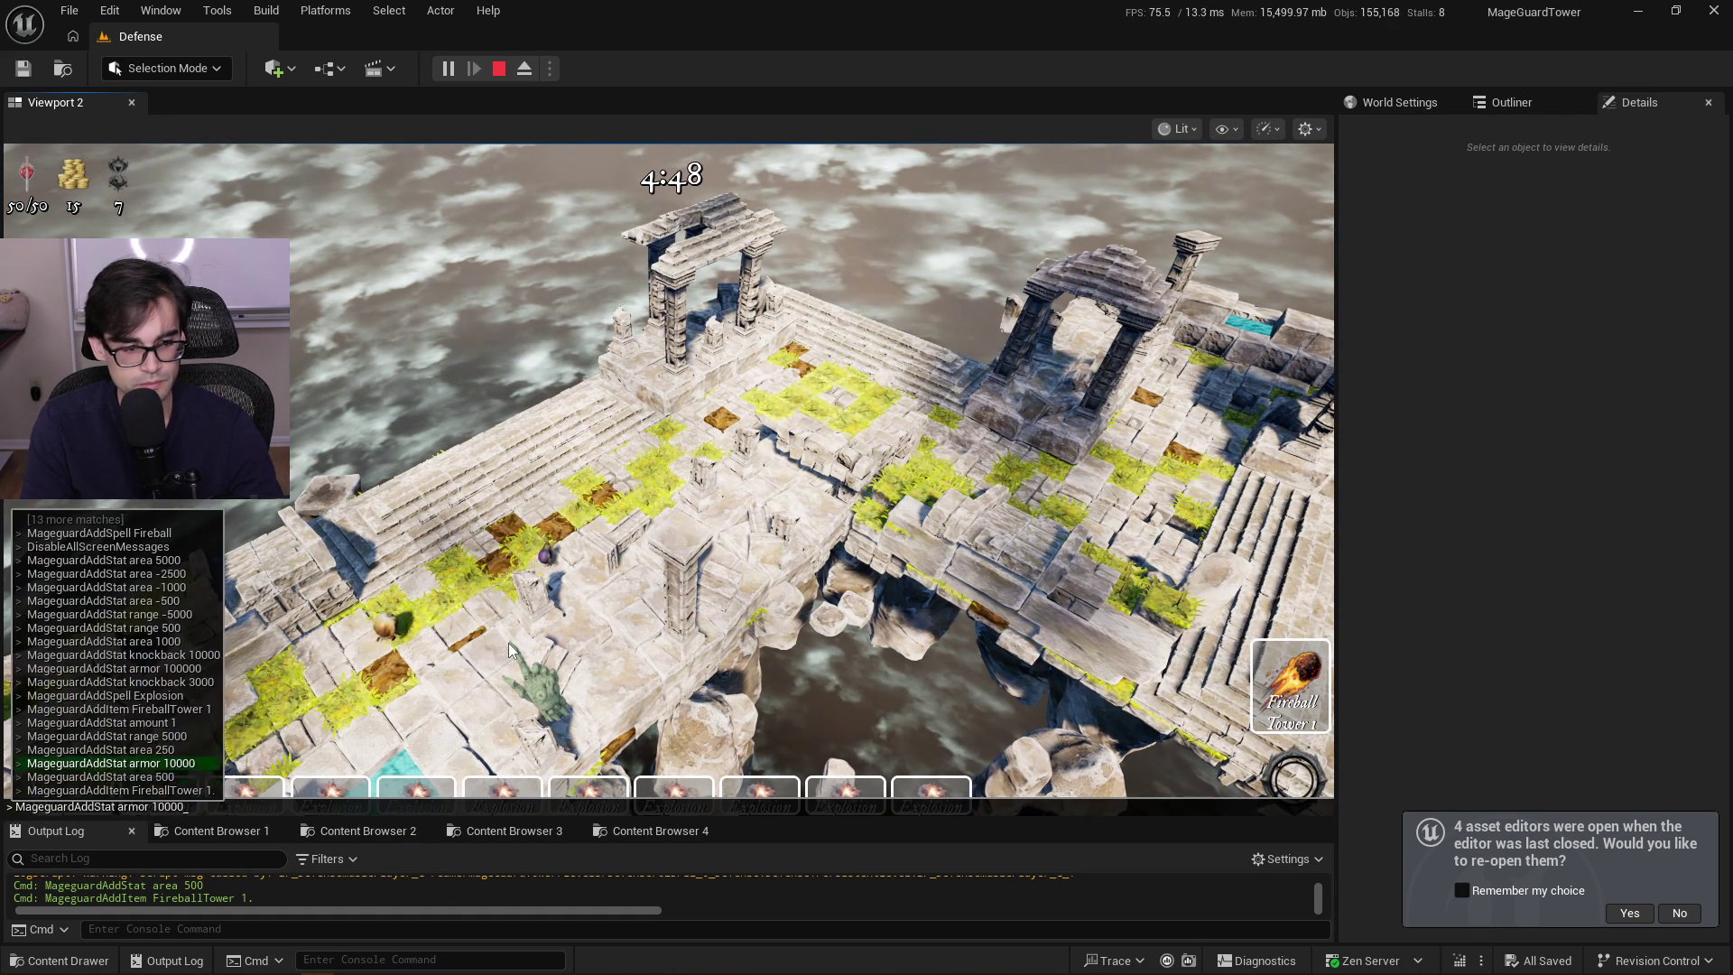
key("Up")
key("Return")
key("grave")
key("Up")
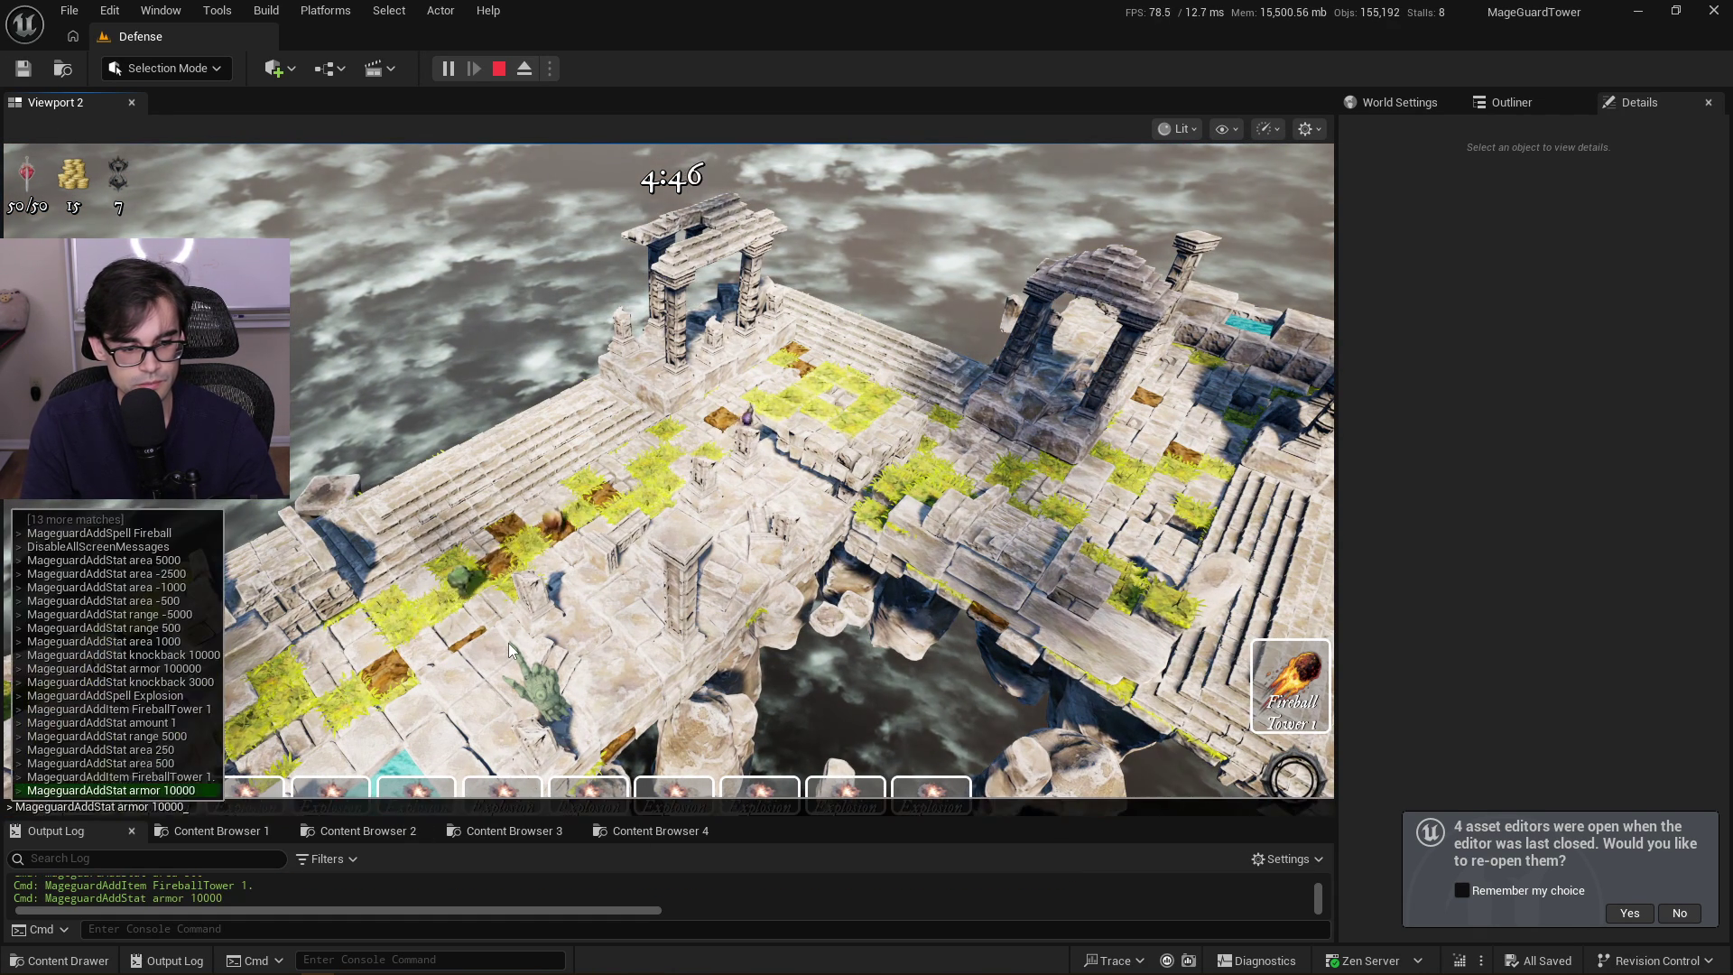
key("Up")
key("Up")
key("Up")
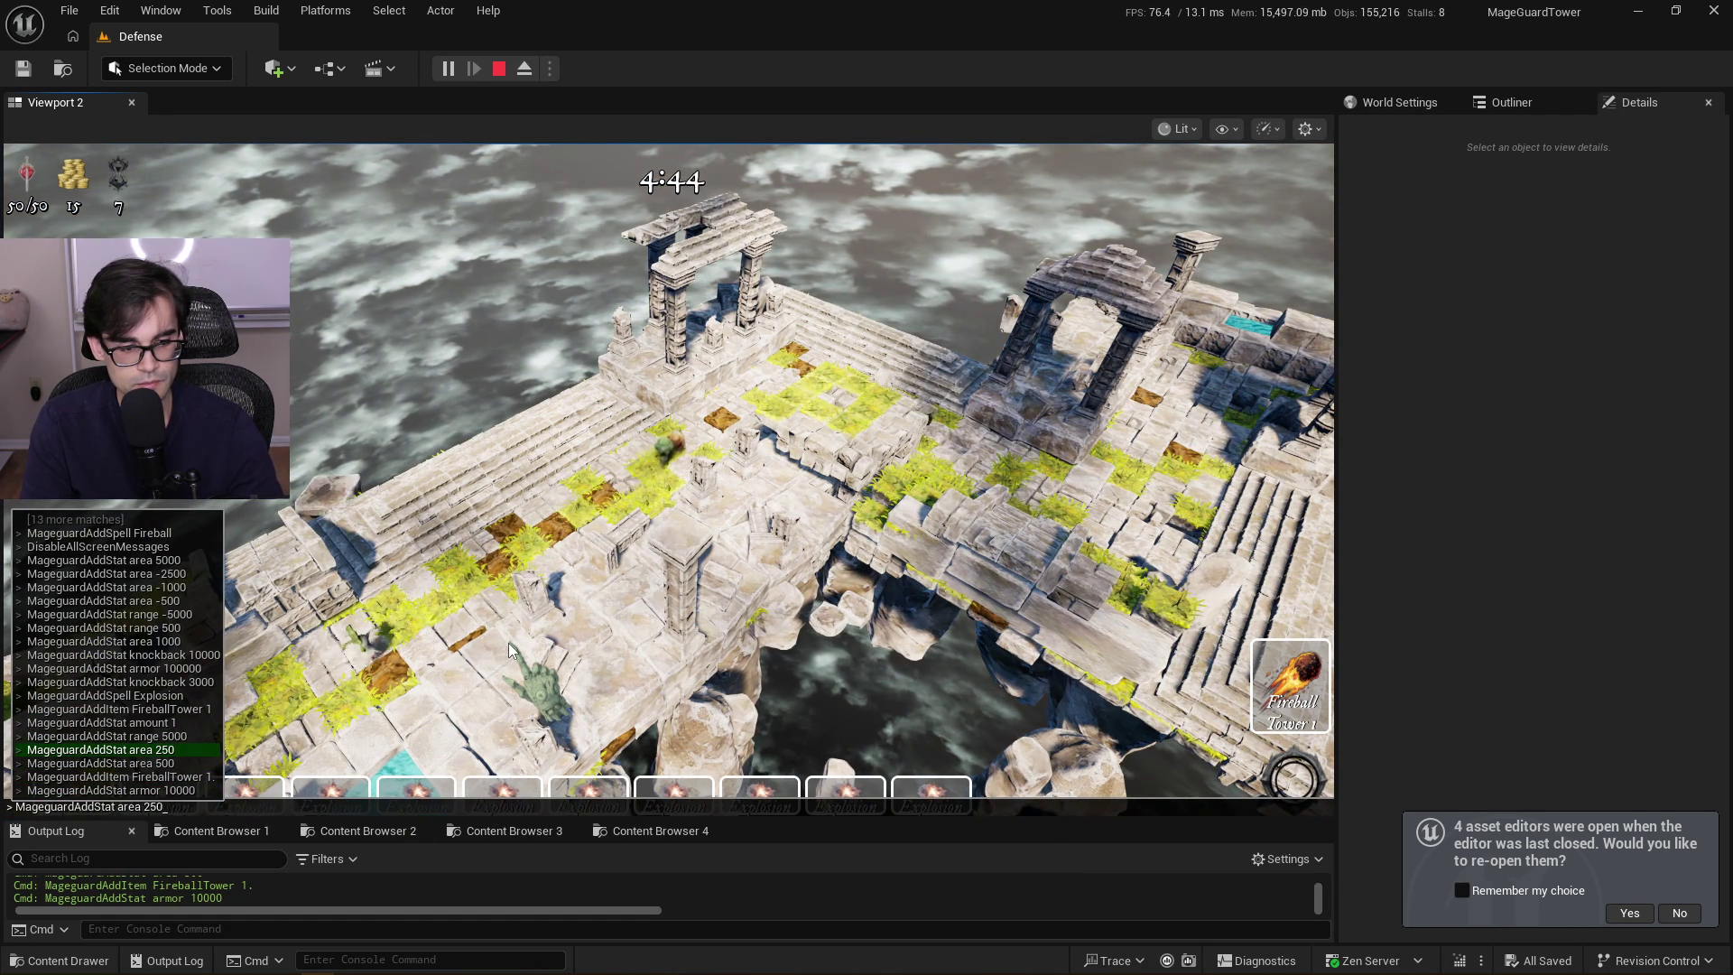